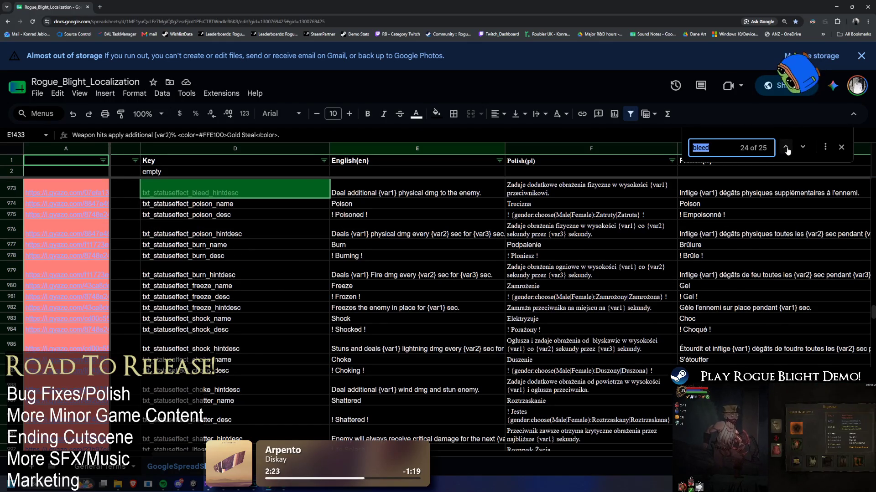
# Step: Cycle through the 'bleed' search matches to locate the Bloodfire Oni description row
pyautogui.click(786, 148)
pyautogui.click(786, 147)
pyautogui.click(785, 148)
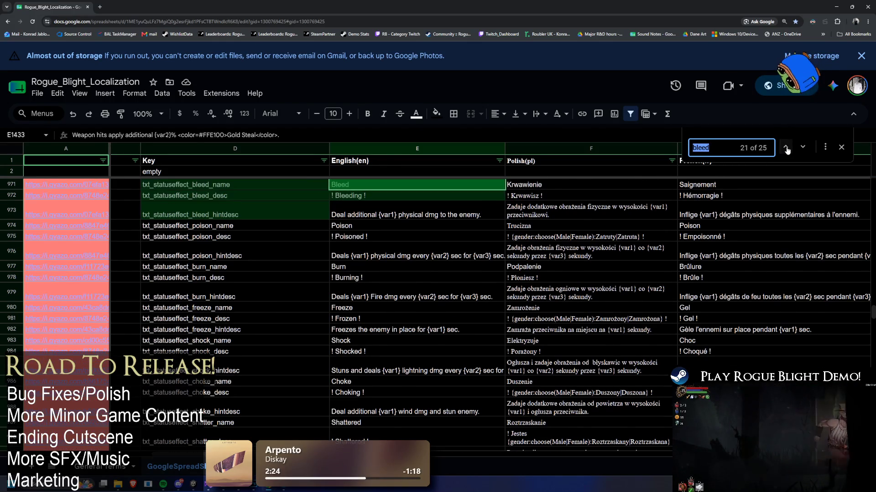
pyautogui.click(785, 147)
pyautogui.click(785, 148)
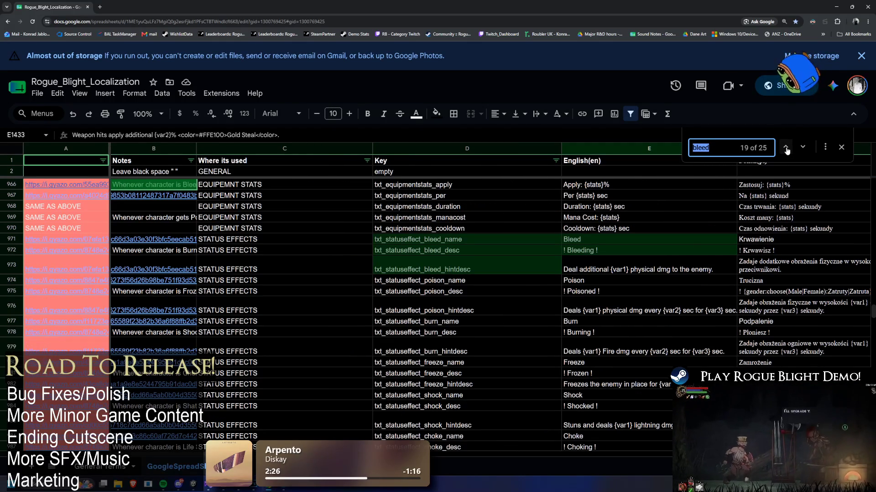
pyautogui.click(785, 149)
pyautogui.click(786, 149)
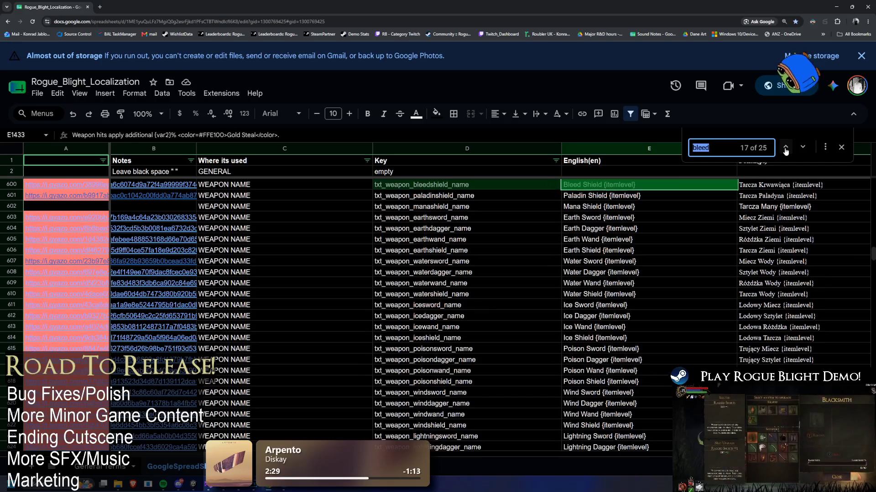
pyautogui.click(785, 149)
pyautogui.click(786, 149)
pyautogui.click(785, 149)
pyautogui.click(785, 149)
pyautogui.click(786, 149)
pyautogui.click(785, 149)
pyautogui.click(785, 148)
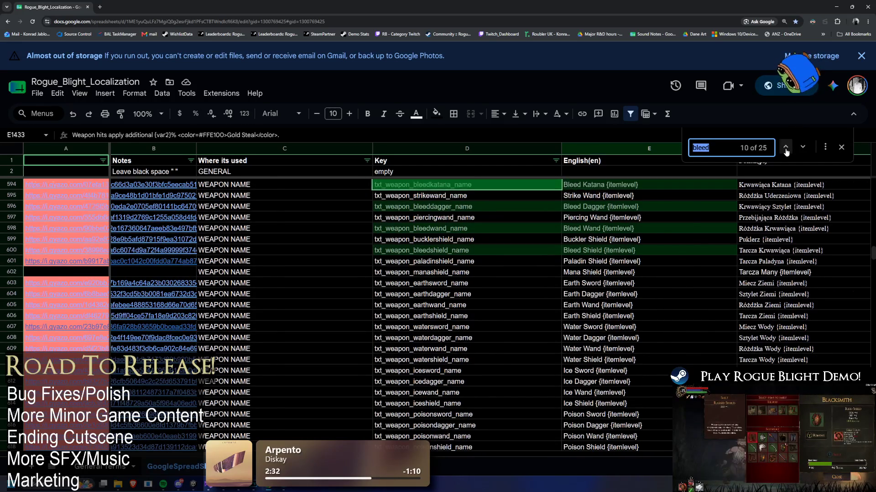
pyautogui.click(786, 148)
pyautogui.click(785, 149)
pyautogui.click(785, 148)
pyautogui.click(785, 148)
pyautogui.click(785, 149)
pyautogui.click(786, 149)
pyautogui.click(785, 149)
pyautogui.click(785, 148)
pyautogui.click(785, 148)
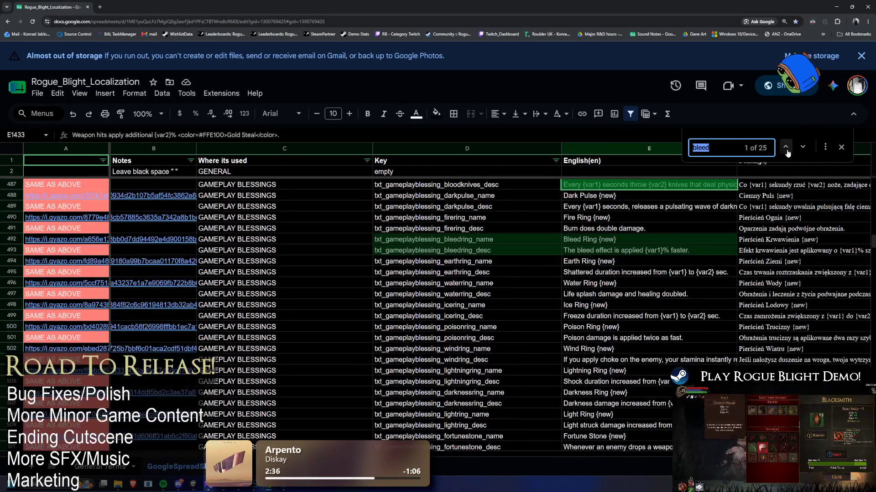
pyautogui.click(786, 149)
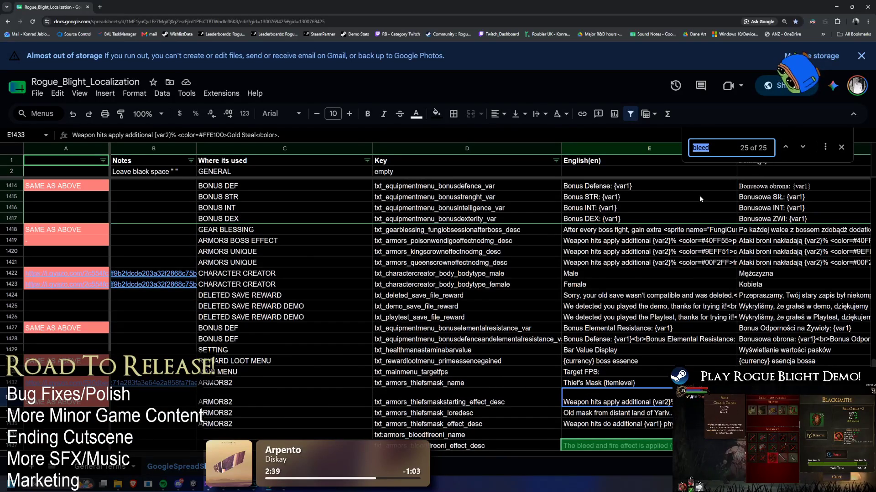
pyautogui.click(802, 148)
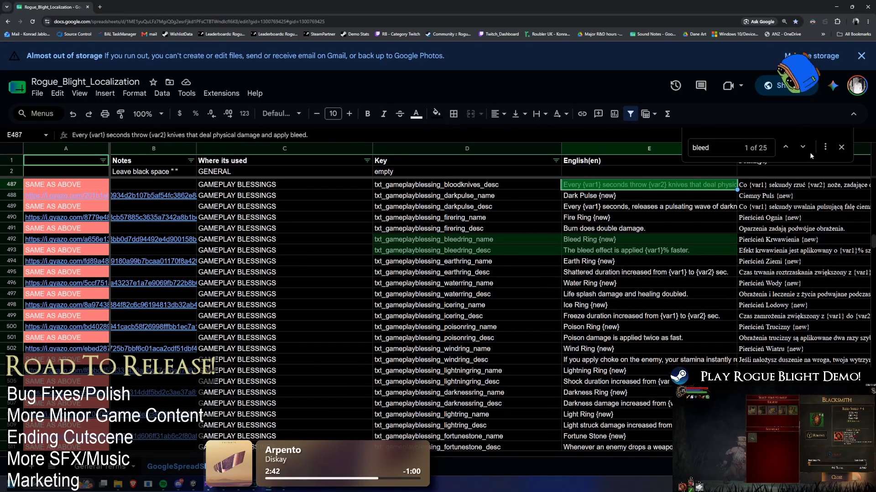
pyautogui.click(784, 148)
pyautogui.click(784, 148)
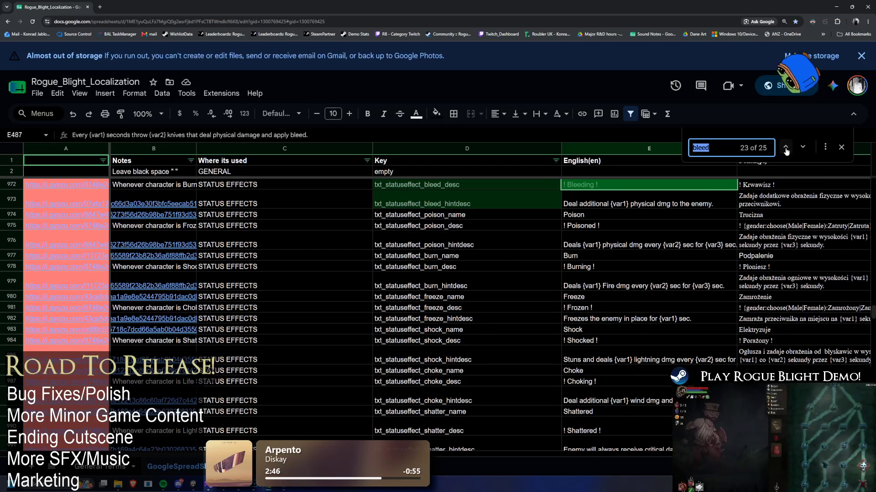
pyautogui.click(785, 148)
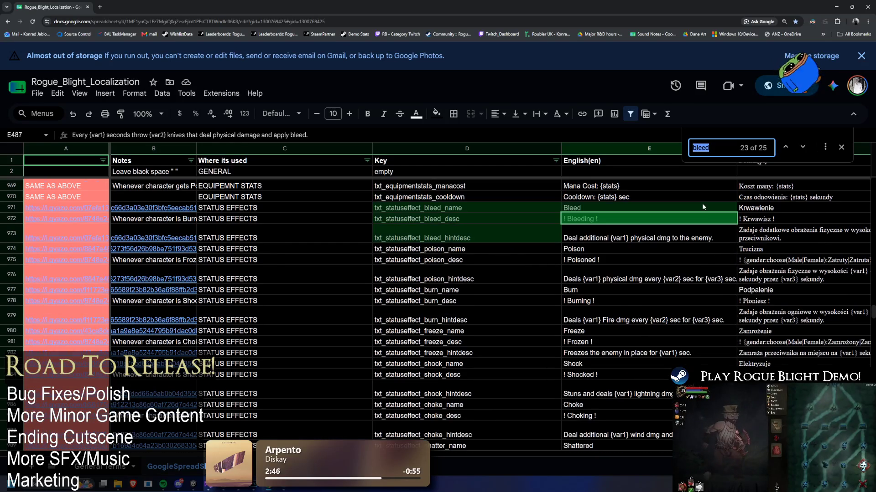
pyautogui.click(785, 148)
pyautogui.click(785, 148)
pyautogui.click(785, 148)
pyautogui.click(786, 148)
pyautogui.click(785, 148)
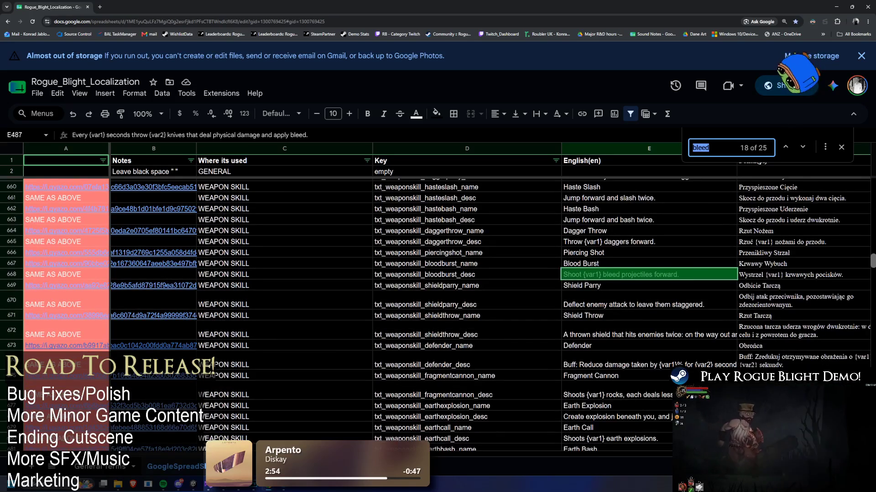
pyautogui.scroll(-20, 445, 315)
pyautogui.scroll(20, 445, 305)
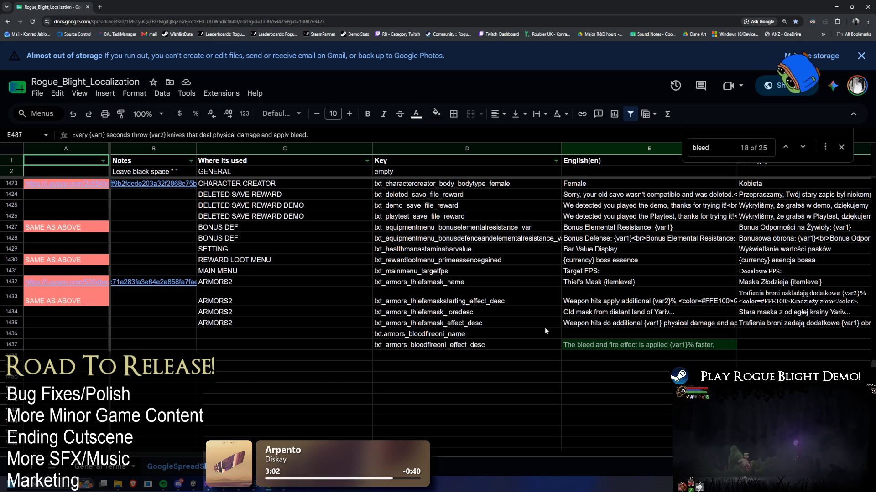
pyautogui.hscroll(5, 201, 454)
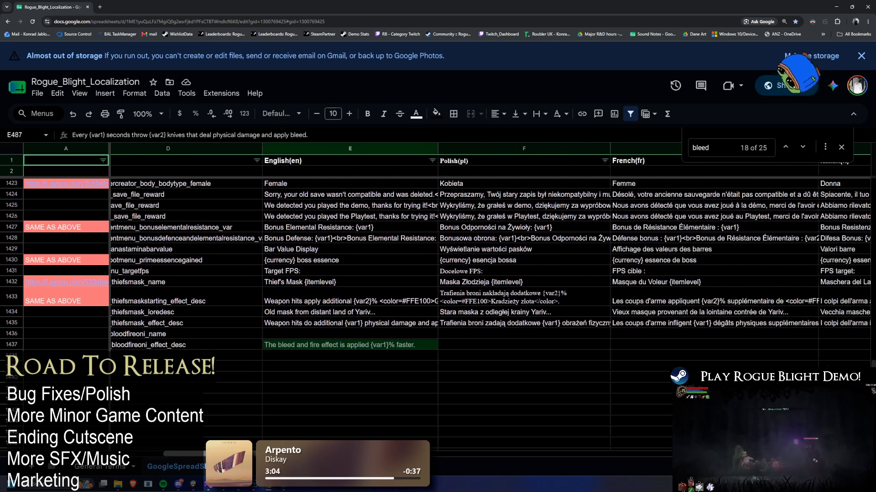
pyautogui.hscroll(-1, 445, 304)
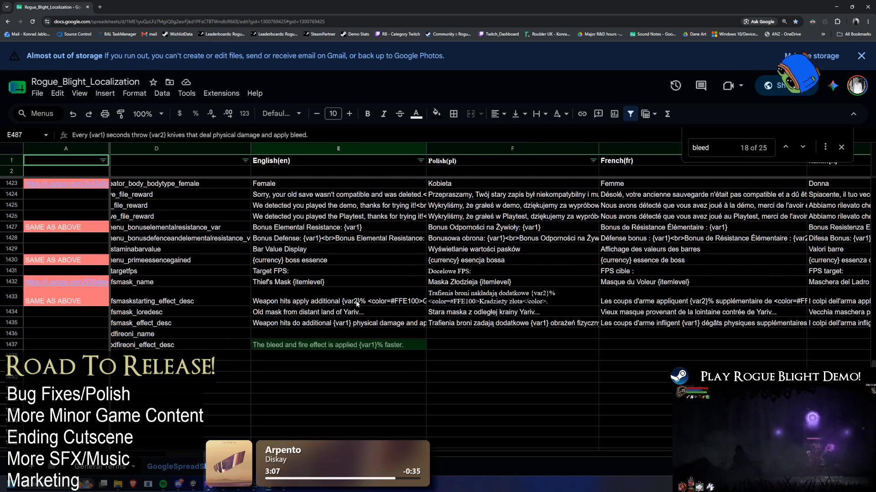
# Step: Wrap 'bleed' in the <color=#FFE100> and </color> tags copied from Thief's Mask text
pyautogui.doubleClick(371, 297)
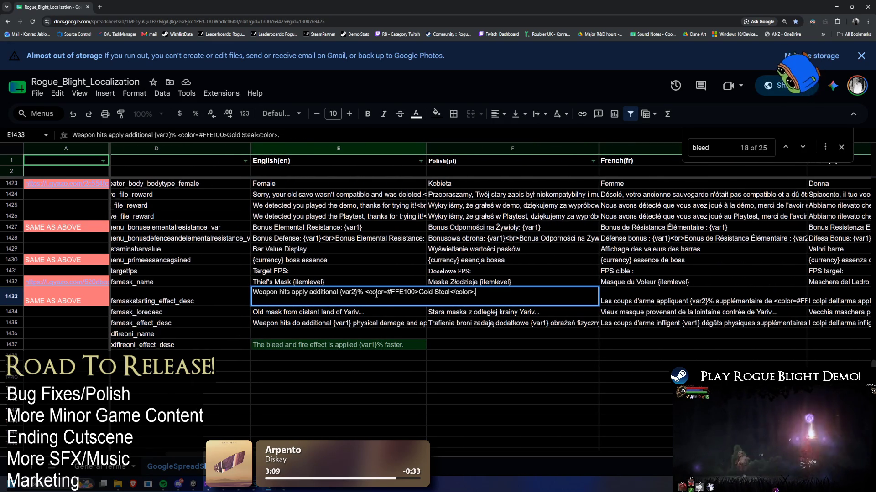
pyautogui.moveTo(365, 293); pyautogui.dragTo(418, 293)
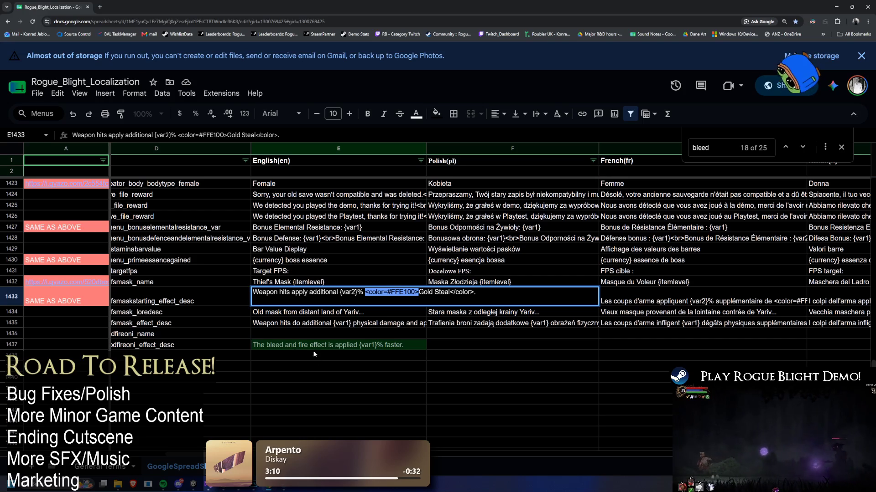
pyautogui.hotkey('ctrl', 'c')
pyautogui.doubleClick(267, 345)
pyautogui.hotkey('ctrl', 'v')
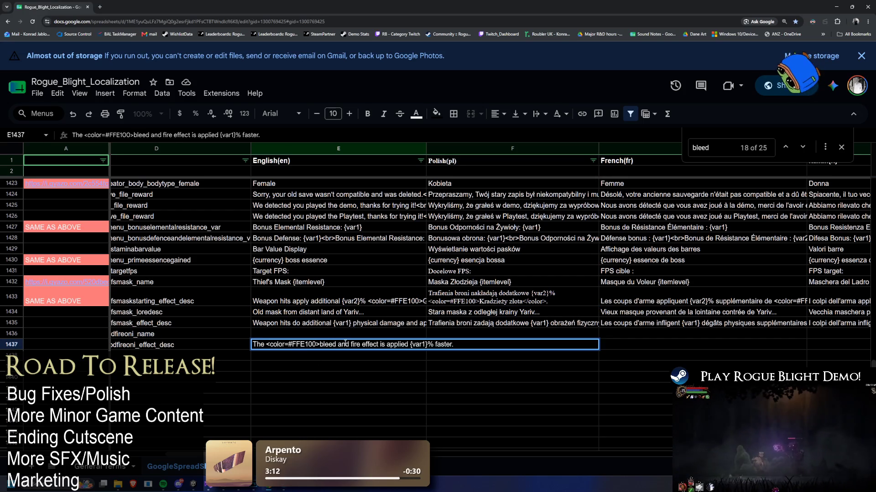
pyautogui.doubleClick(460, 295)
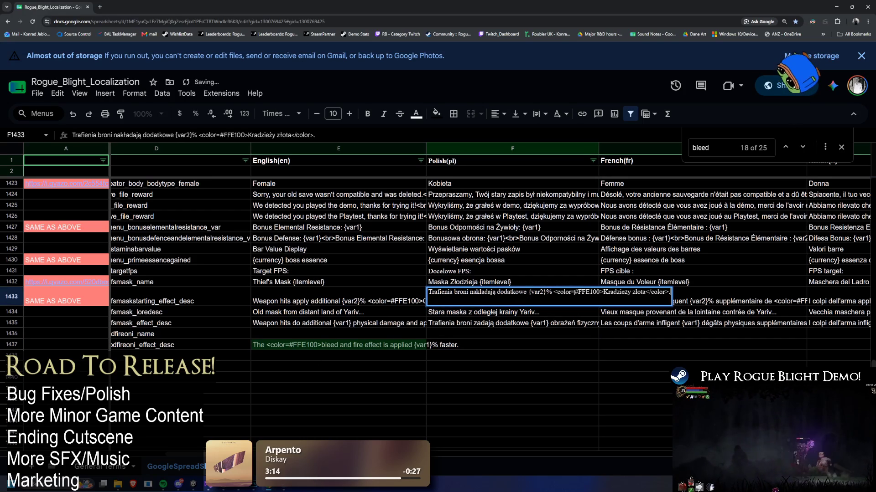
pyautogui.doubleClick(378, 304)
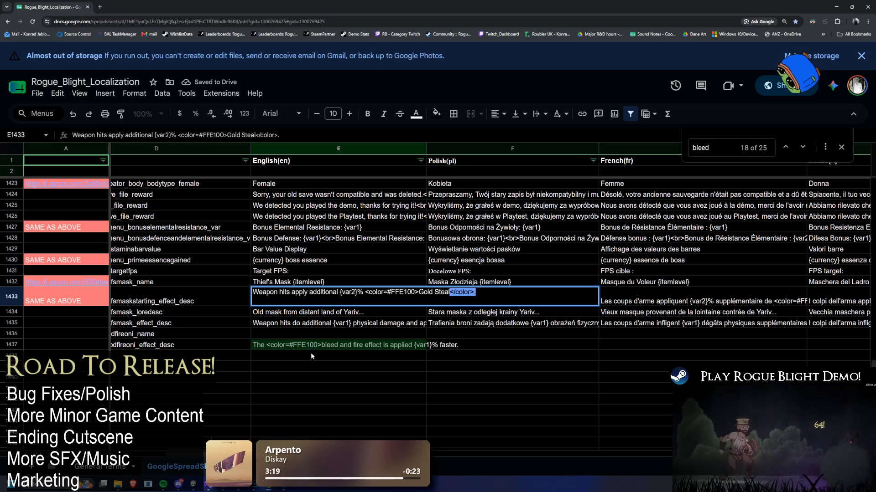
pyautogui.moveTo(474, 292); pyautogui.dragTo(450, 295)
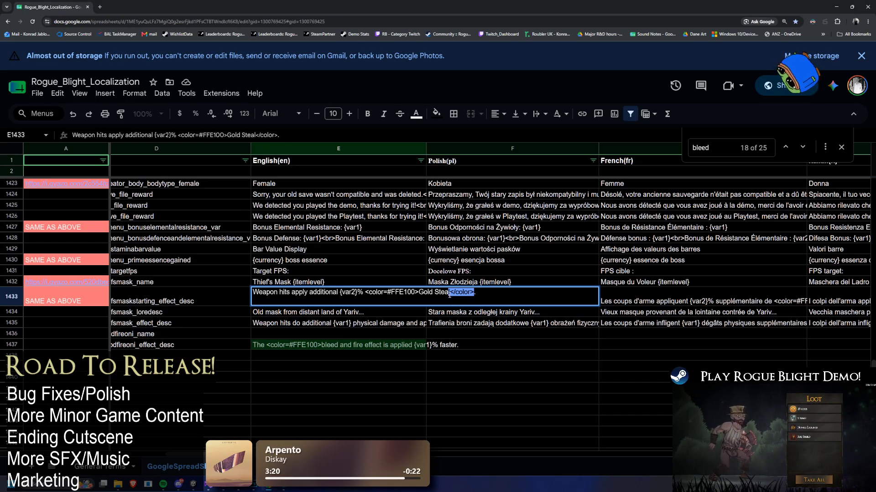
pyautogui.click(338, 344)
pyautogui.doubleClick(338, 344)
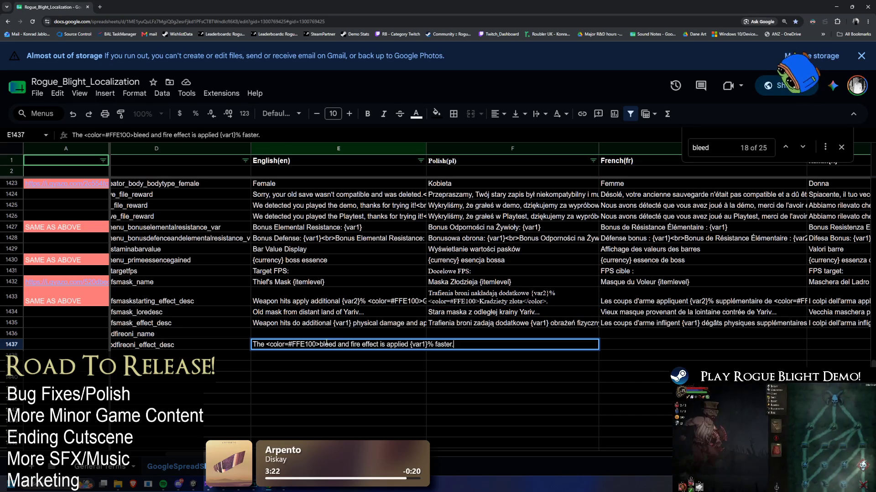
pyautogui.hotkey('ctrl', 'v')
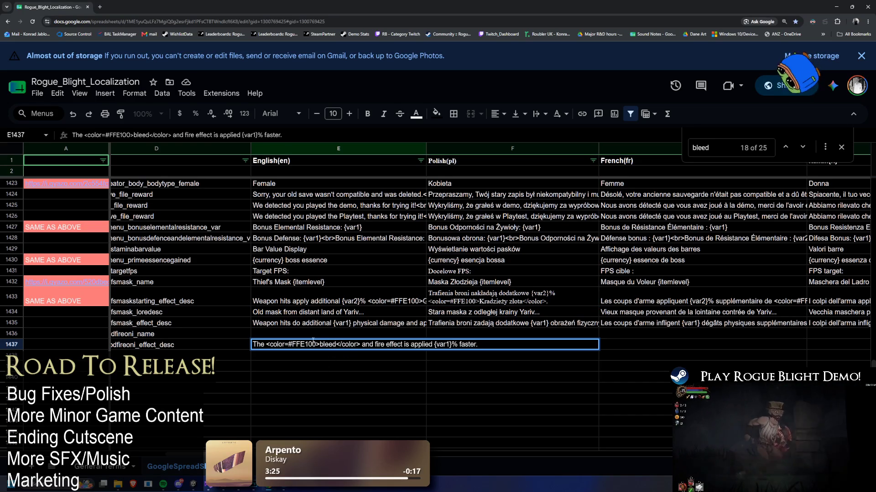
# Step: Wrap 'fire' in the same colour tags and replace it with 'burn'
pyautogui.moveTo(320, 344); pyautogui.dragTo(267, 345)
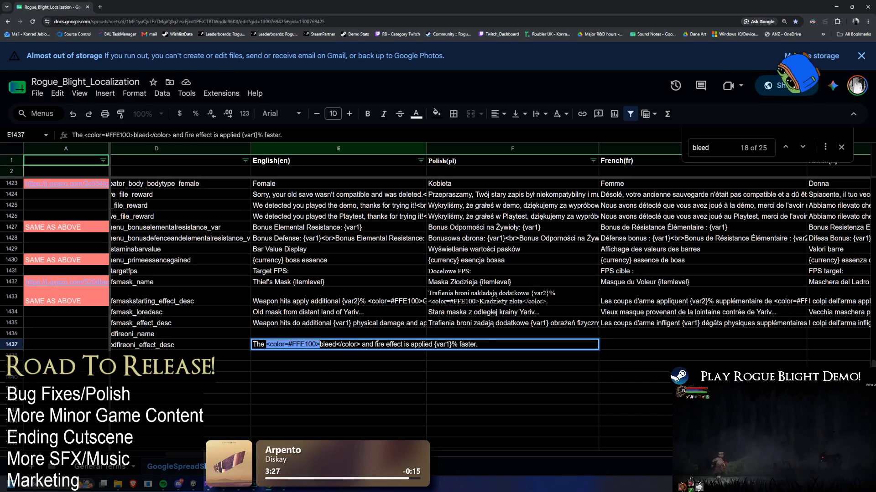
pyautogui.hotkey('ctrl', 'c')
pyautogui.click(376, 344)
pyautogui.hotkey('ctrl', 'v')
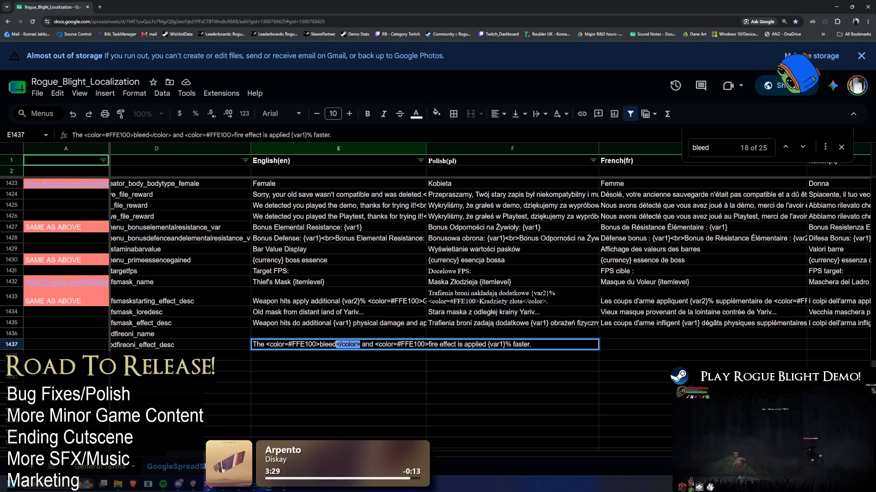
pyautogui.hotkey('ctrl', 'c')
pyautogui.click(439, 345)
pyautogui.hotkey('ctrl', 'v')
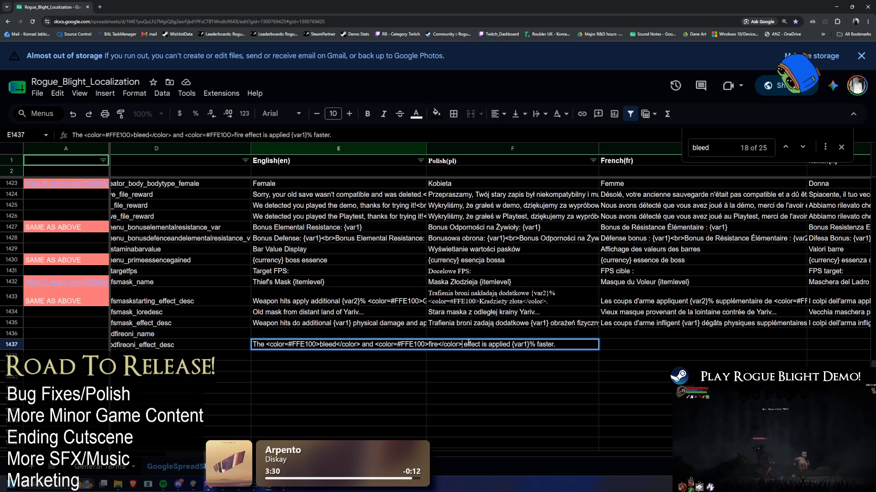
pyautogui.doubleClick(433, 344)
pyautogui.write('burn')
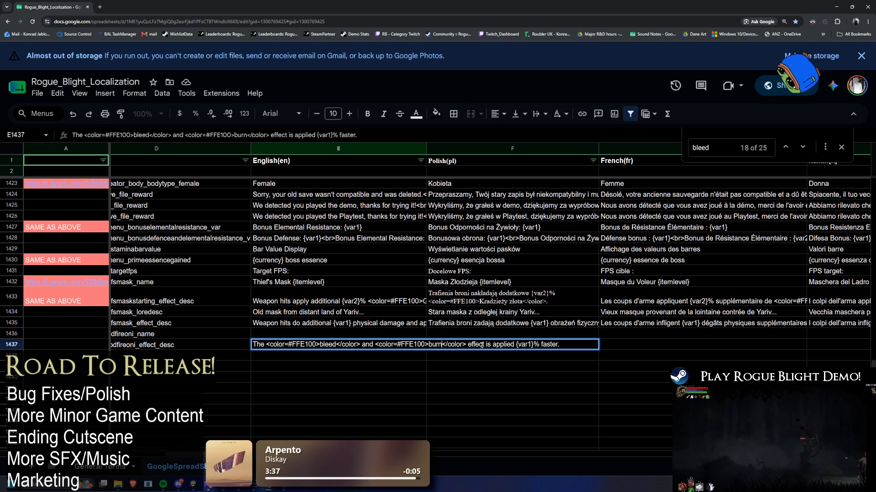
pyautogui.click(376, 370)
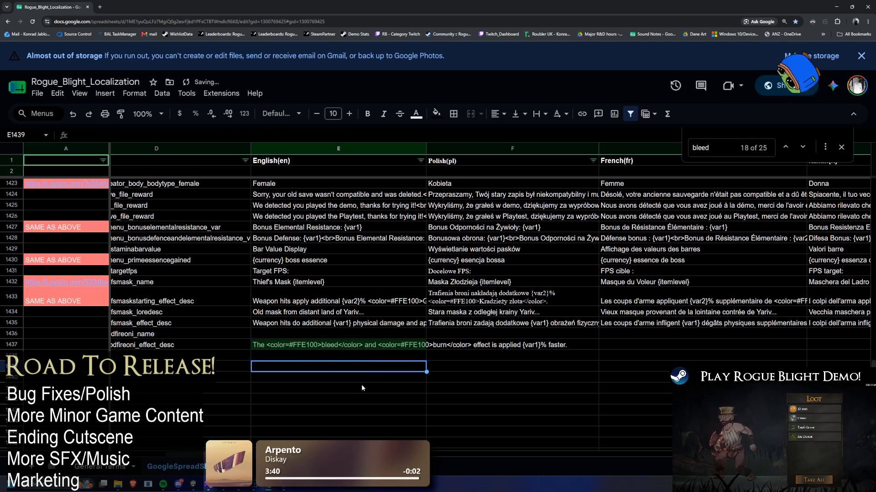
pyautogui.hotkey('alt', 'Tab')
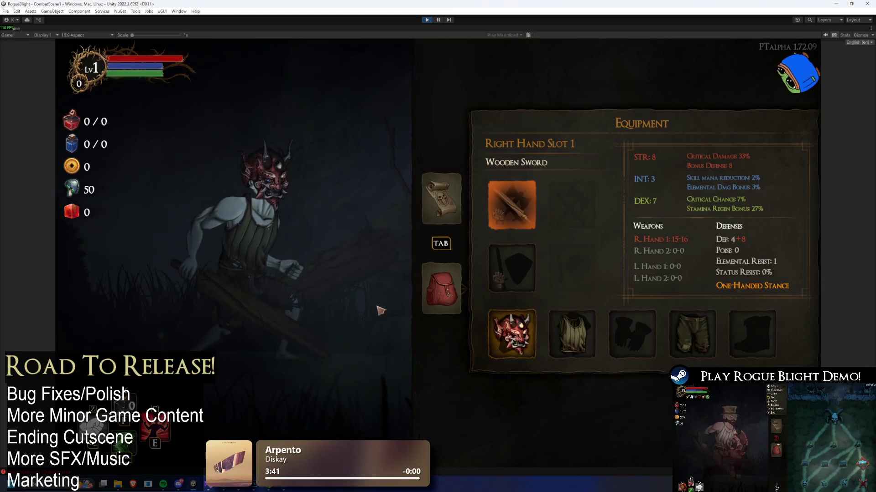
# Step: Filter the Hierarchy for 'inventory', then clear it and select HeaderText_Inventory in the full tree
pyautogui.click(428, 20)
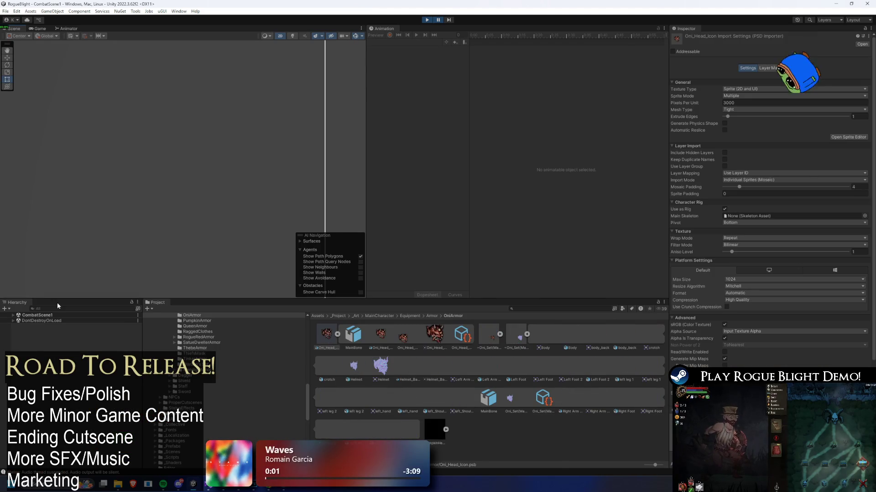
pyautogui.write('inventory')
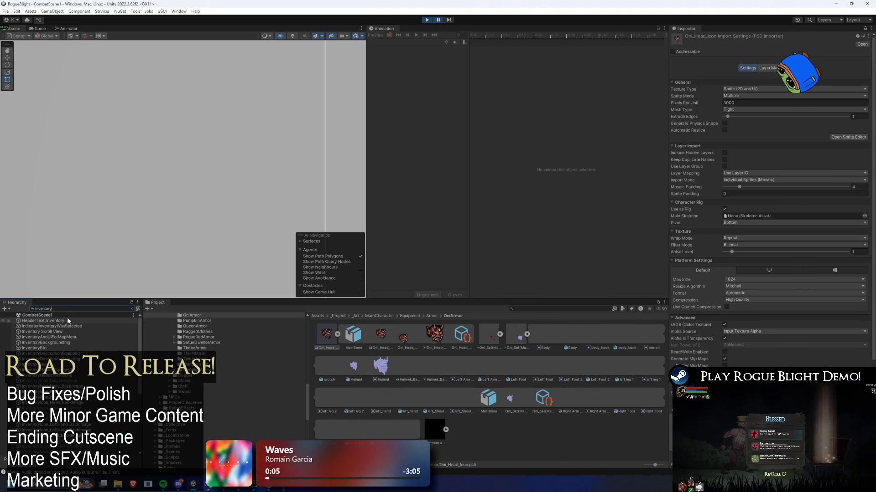
pyautogui.click(68, 320)
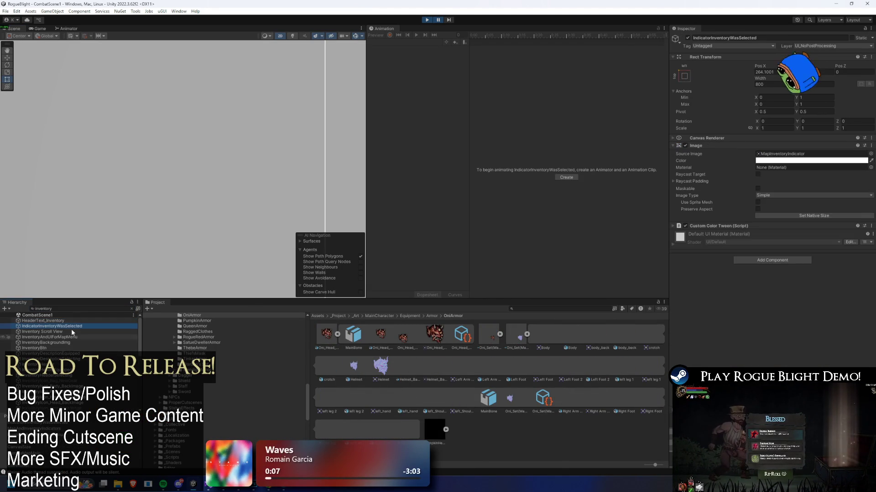
pyautogui.scroll(-10, 777, 239)
pyautogui.scroll(-3, 777, 239)
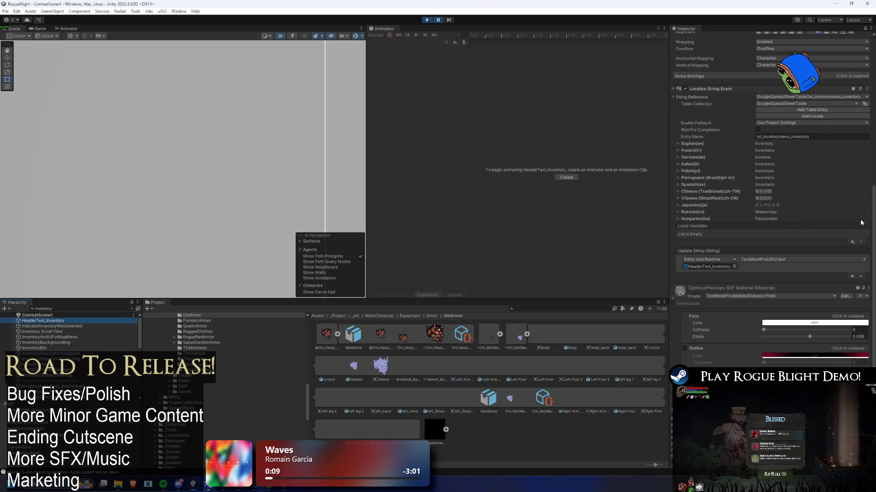
pyautogui.click(82, 308)
pyautogui.hotkey('ctrl', 'a')
pyautogui.press('BackSpace')
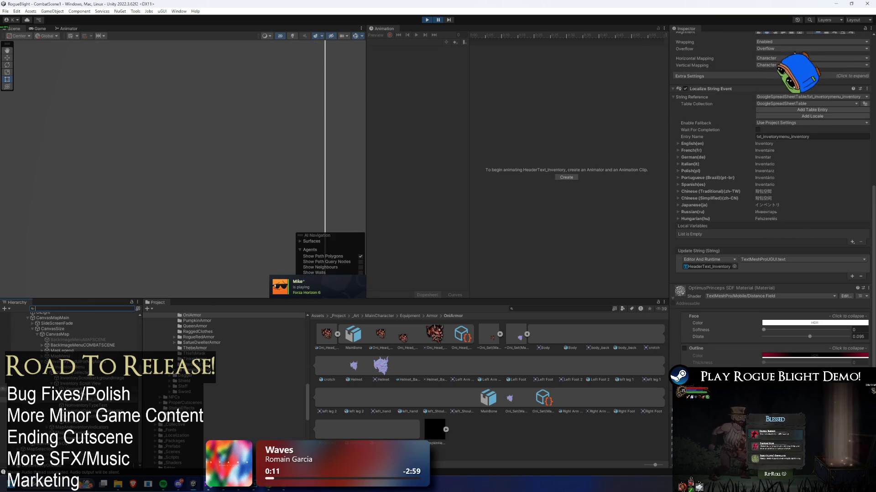
pyautogui.click(69, 400)
# Step: Step through InventoryHeader, MapMenu, MapLegend and MapAndInventoryIndicators in the Inspector
pyautogui.press('Up')
pyautogui.press('Up')
pyautogui.press('Up')
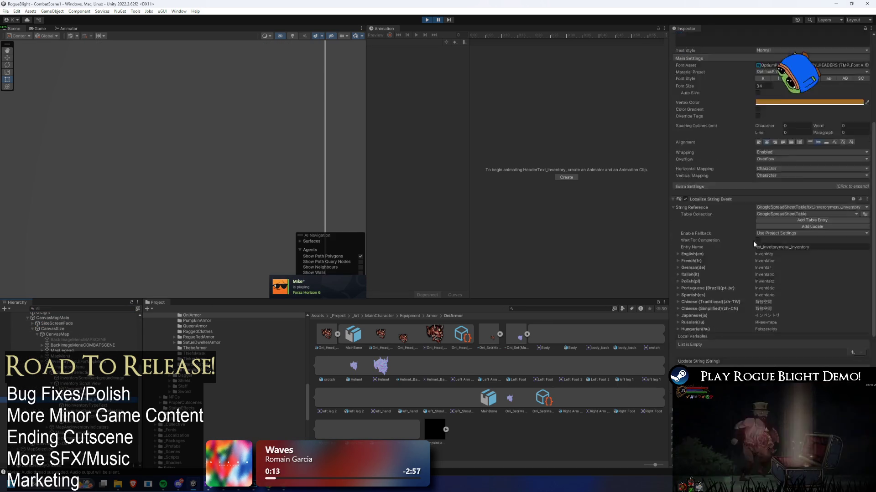
pyautogui.press('Down')
pyautogui.press('Down')
pyautogui.press('Down')
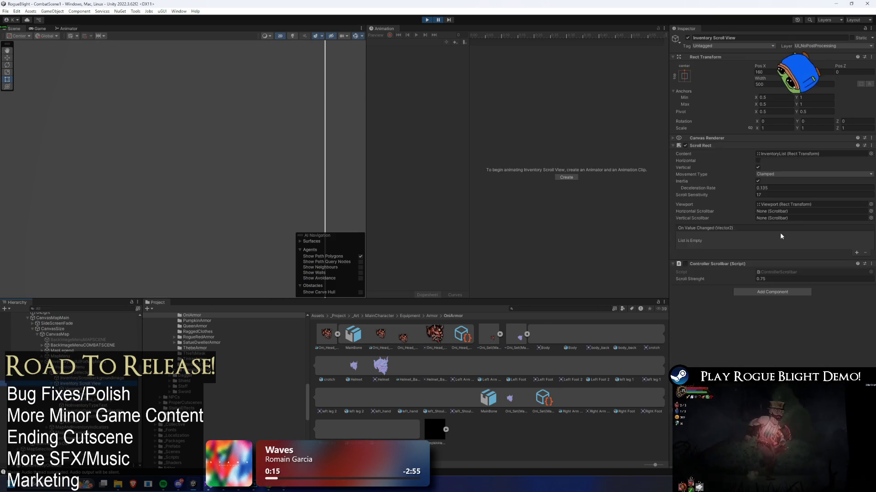
pyautogui.press('Up')
pyautogui.press('Up')
pyautogui.press('Up')
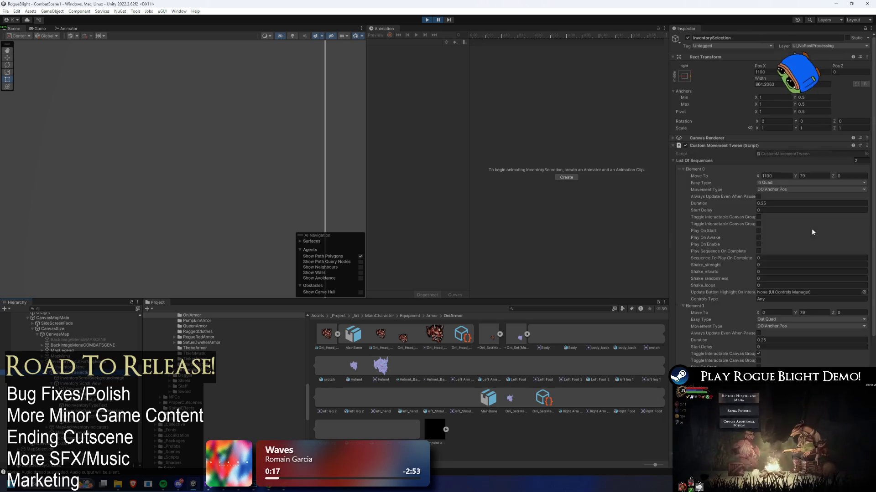
pyautogui.press('Up')
pyautogui.press('Up')
pyautogui.press('Down')
pyautogui.press('Down')
pyautogui.press('Down')
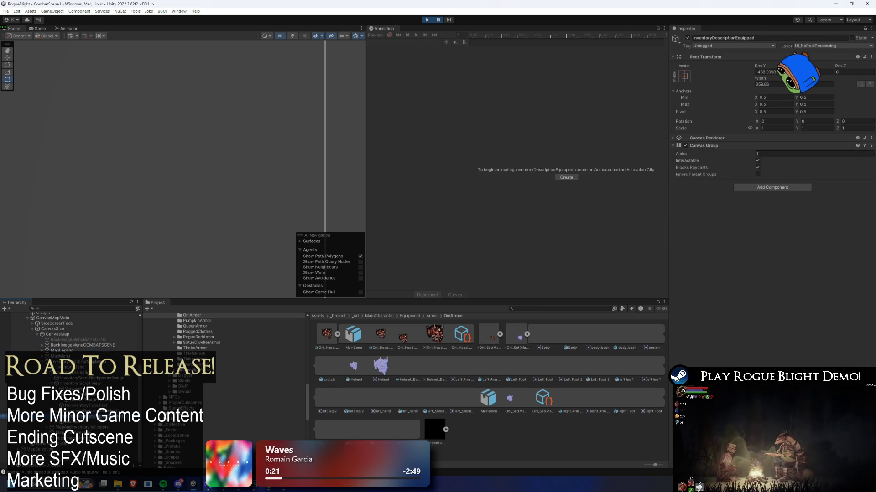
pyautogui.press('Down')
pyautogui.press('Down')
pyautogui.press('Down')
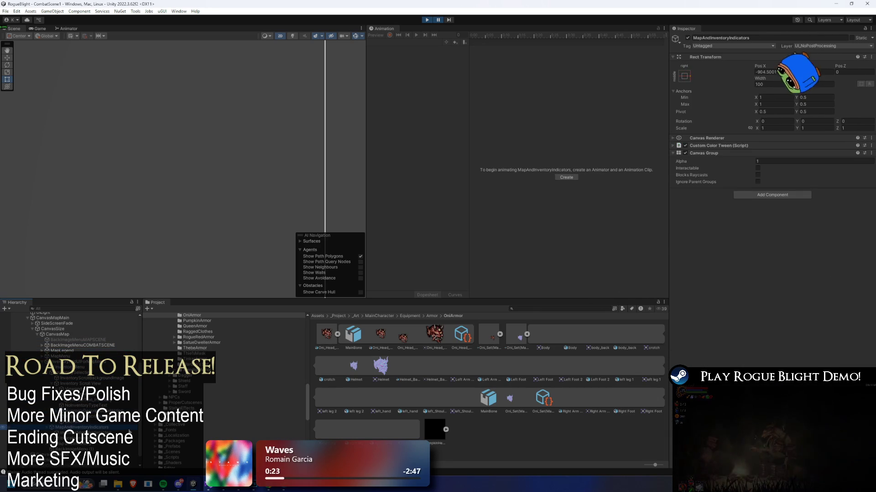
pyautogui.press('Down')
pyautogui.press('Down')
pyautogui.press('Down')
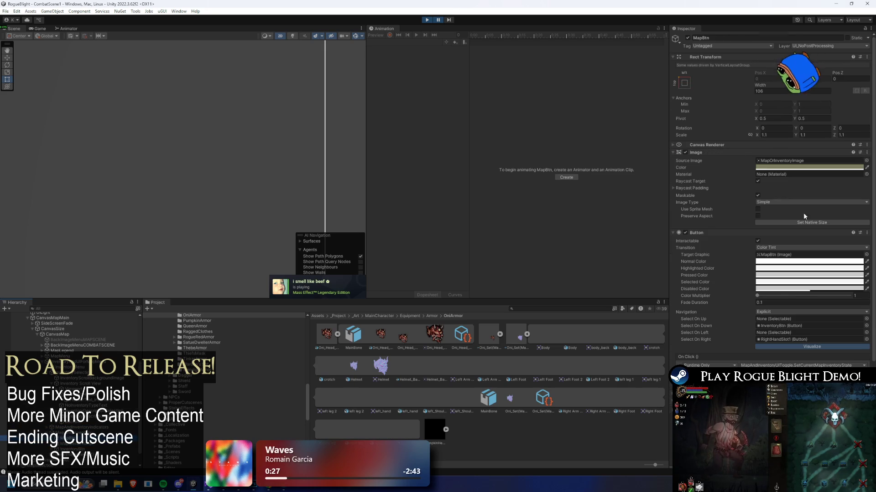
pyautogui.scroll(-3, 803, 203)
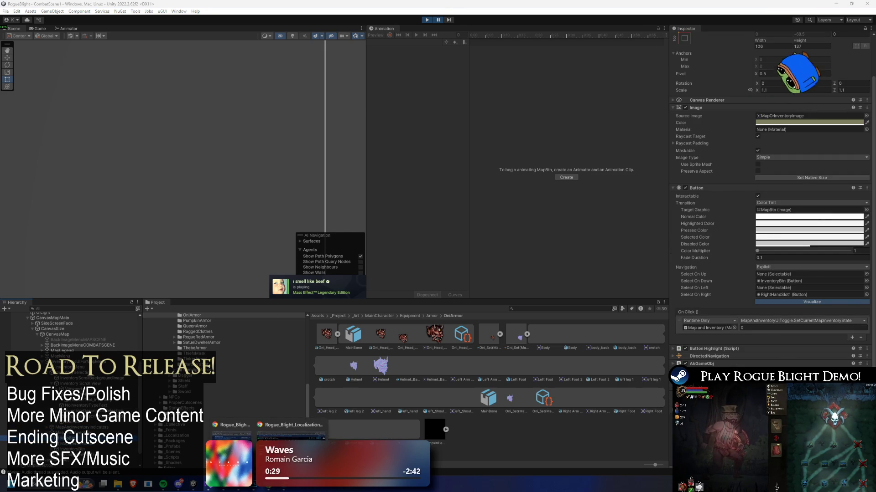
pyautogui.hotkey('alt', 'Tab')
pyautogui.hotkey('alt', 'Tab')
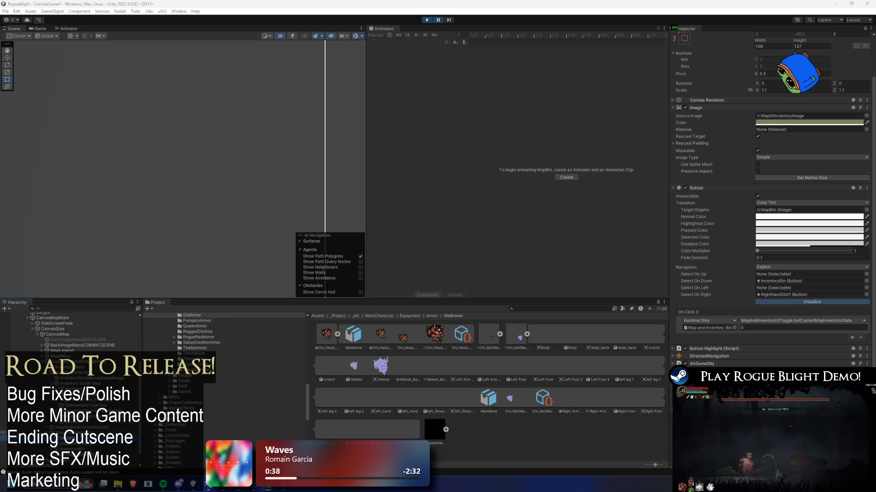
# Step: Inspect MapMenuPrompt, InventoryAndUIForMapMenu, InventoryMenu, InventoryLinesImg and PlayerUIStats
pyautogui.click(69, 444)
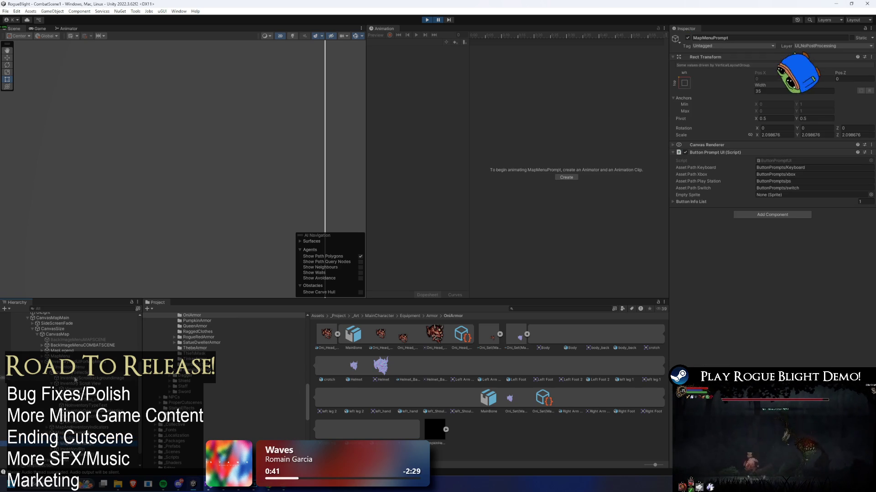
pyautogui.click(117, 363)
pyautogui.click(73, 368)
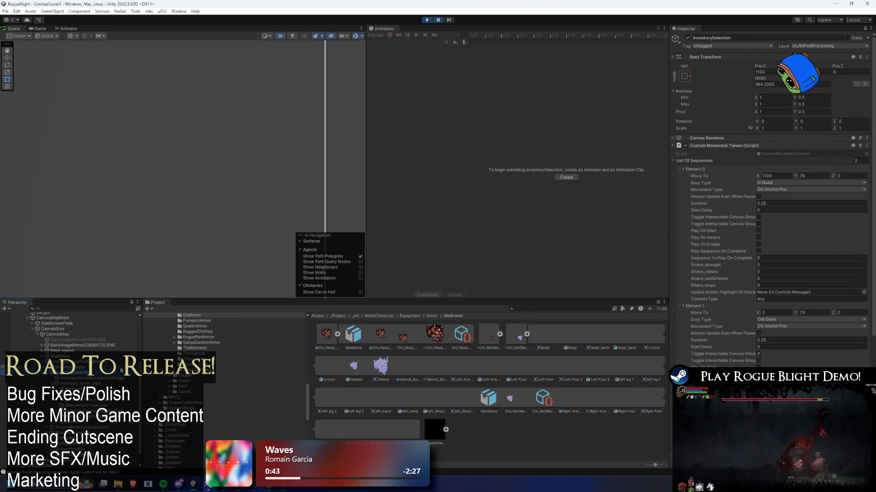
pyautogui.scroll(-10, 723, 265)
pyautogui.scroll(-2, 739, 254)
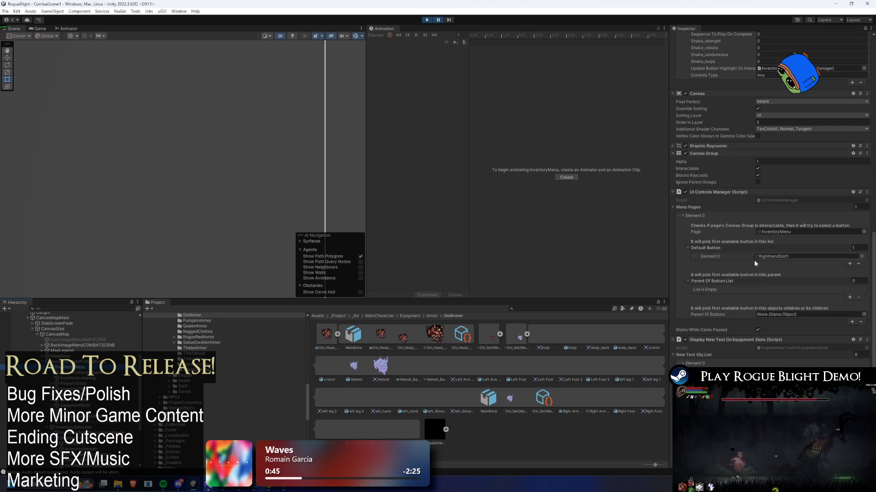
pyautogui.press('Down')
pyautogui.press('Down')
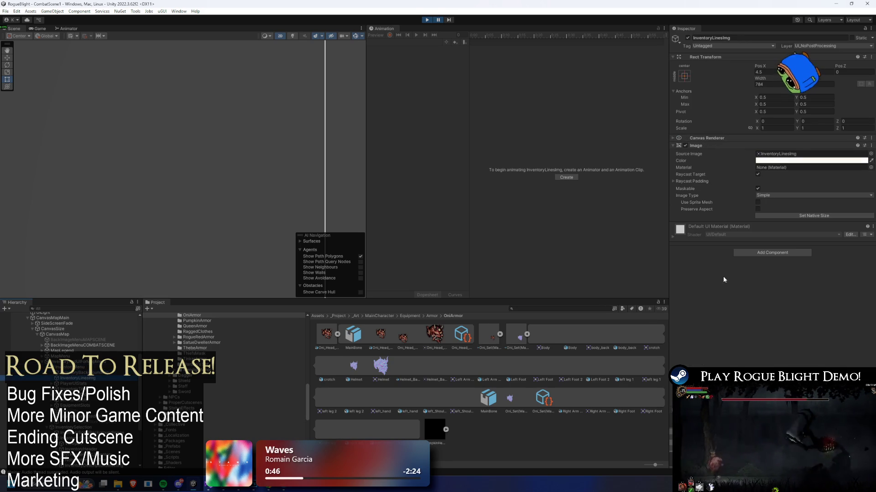
pyautogui.press('Down')
pyautogui.scroll(-2, 821, 174)
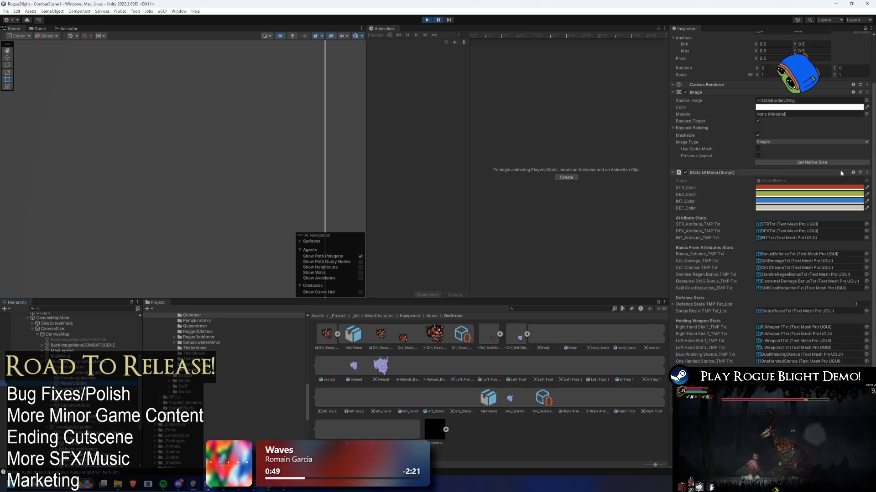
# Step: Inspect InventoryTitle, RightHandSlots, its glow highlight, Slot1, HeadSlot and parent EquipmentSlots
pyautogui.press('Down')
pyautogui.press('Down')
pyautogui.press('Down')
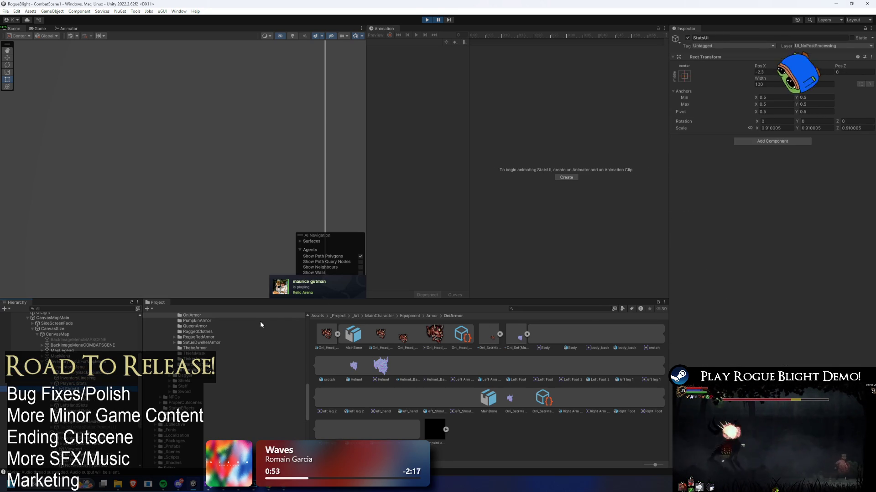
pyautogui.press('Down')
pyautogui.press('Down')
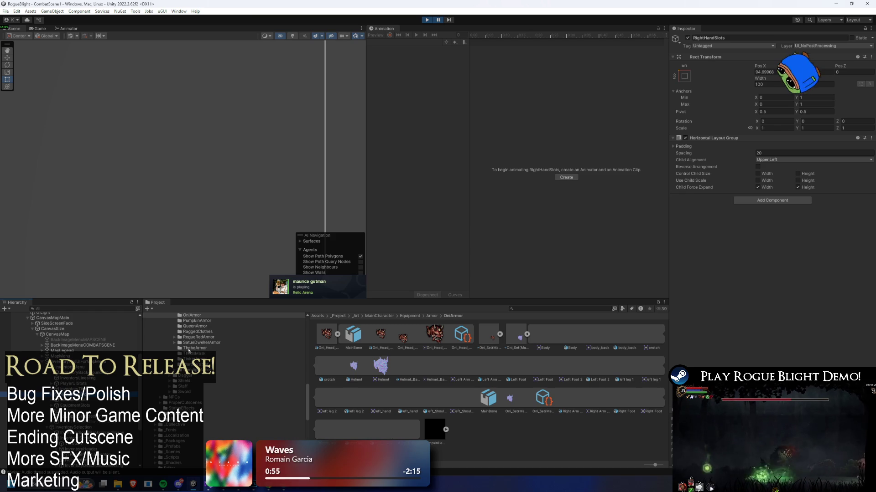
pyautogui.press('Down')
pyautogui.press('Down')
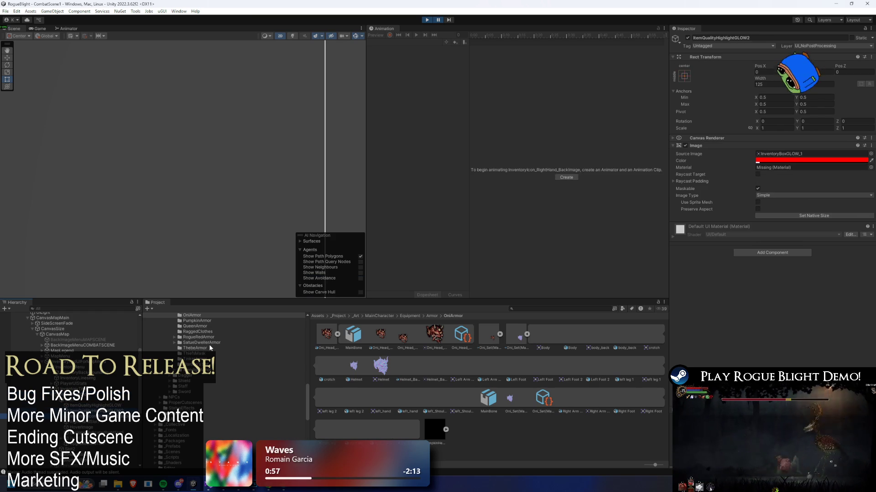
pyautogui.press('Down')
pyautogui.press('Down')
pyautogui.press('Down')
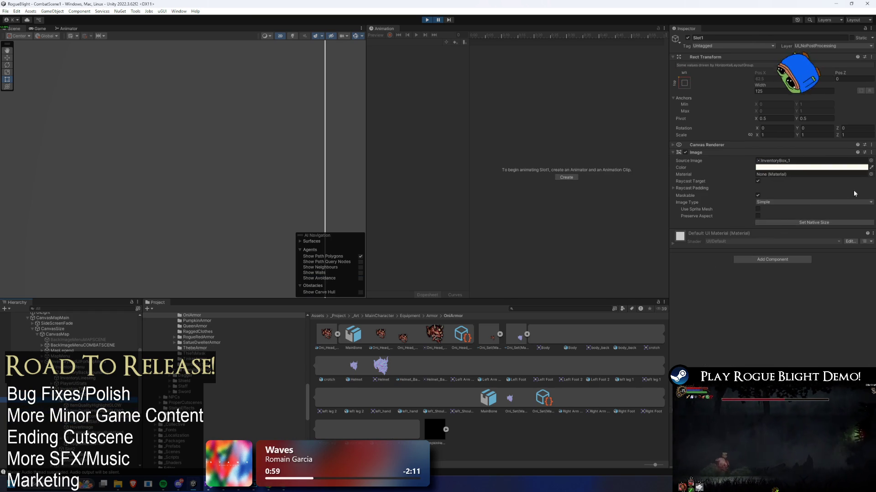
pyautogui.press('Up')
pyautogui.press('Up')
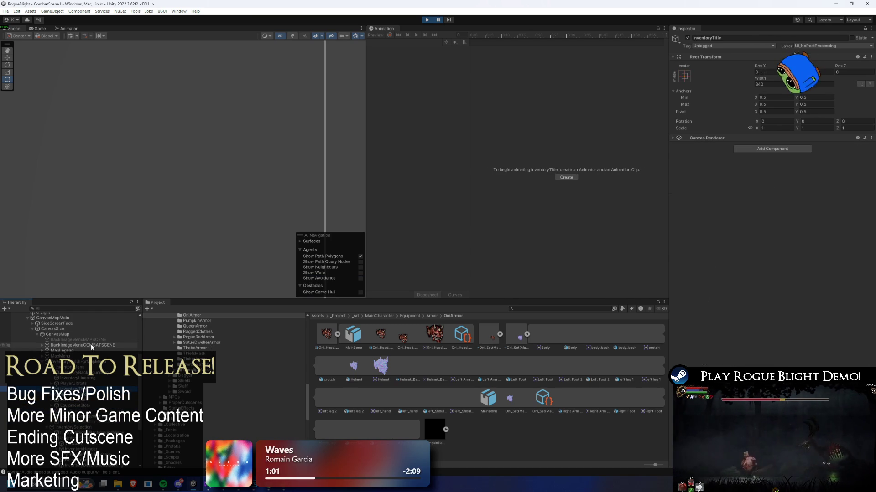
pyautogui.press('Down')
pyautogui.press('Down')
pyautogui.press('Down')
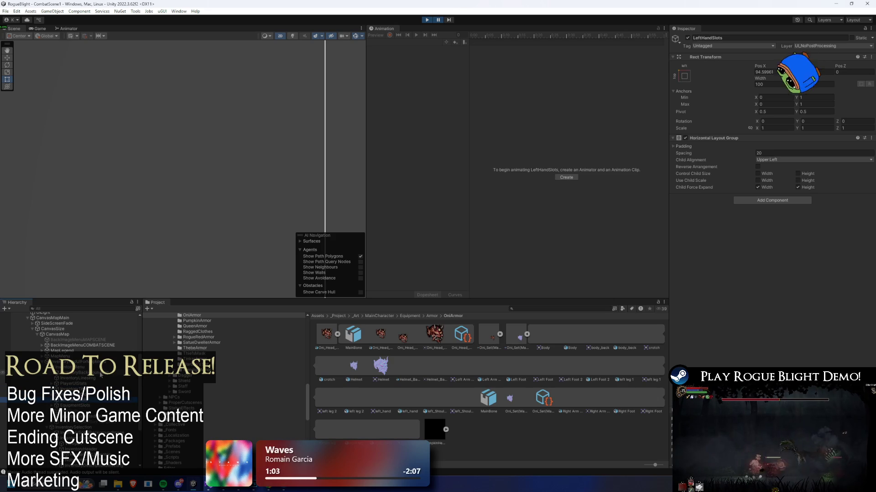
pyautogui.press('Left')
pyautogui.press('Left')
# Step: Inspect InventoryLinesImg, InventorySelection, InventoryScrollBackgroundImage, InventoryHeader and BackBtn
pyautogui.click(82, 378)
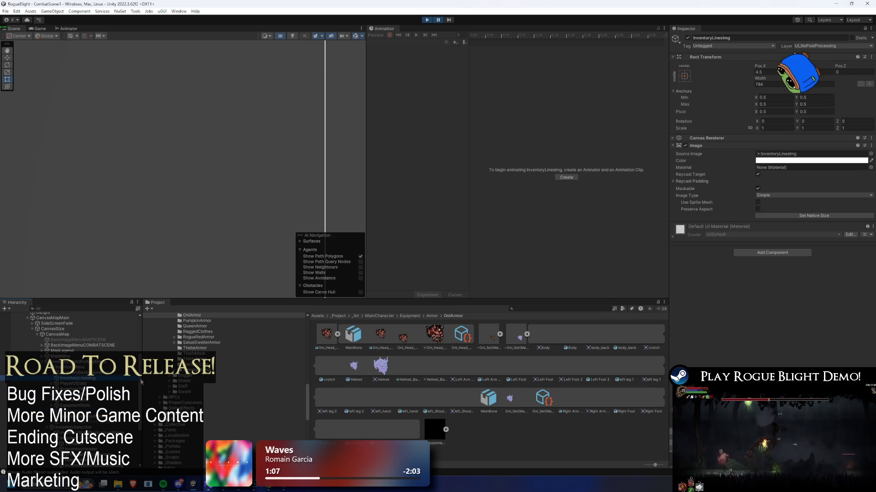
pyautogui.click(73, 427)
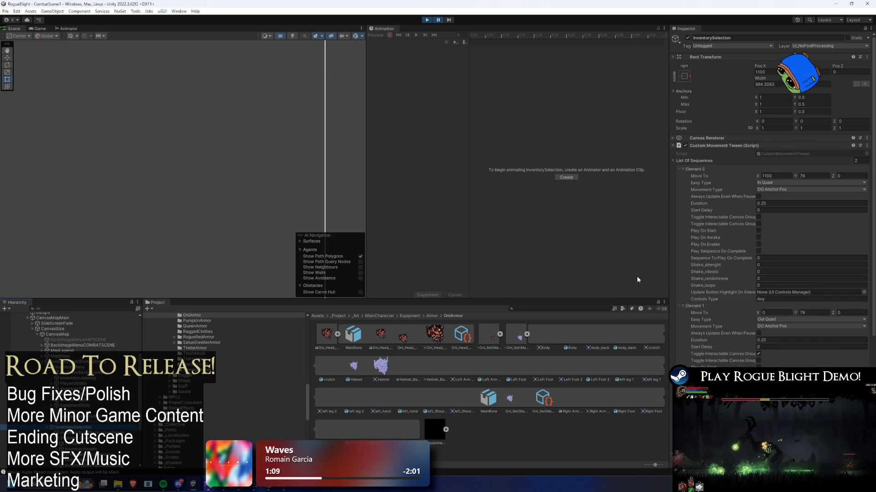
pyautogui.scroll(-5, 821, 196)
pyautogui.press('Down')
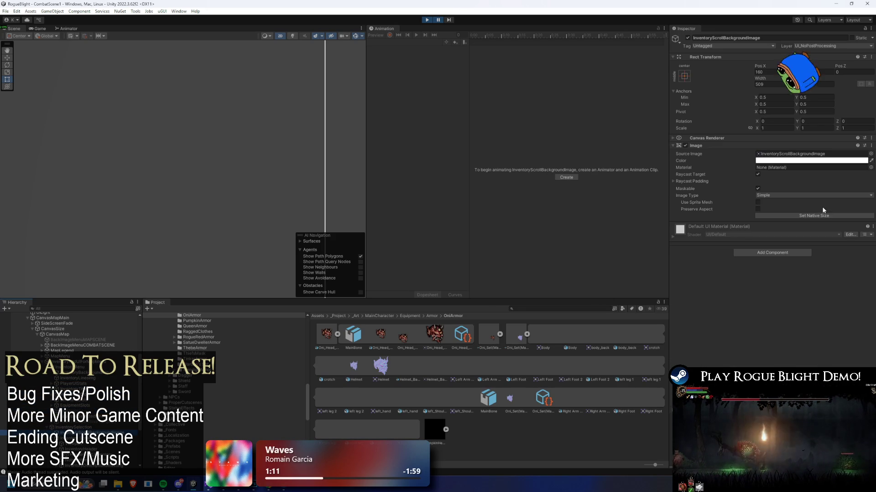
pyautogui.press('Down')
pyautogui.press('Down')
pyautogui.press('Down')
pyautogui.press('Down')
pyautogui.press('Down')
pyautogui.press('Down')
pyautogui.scroll(-3, 819, 201)
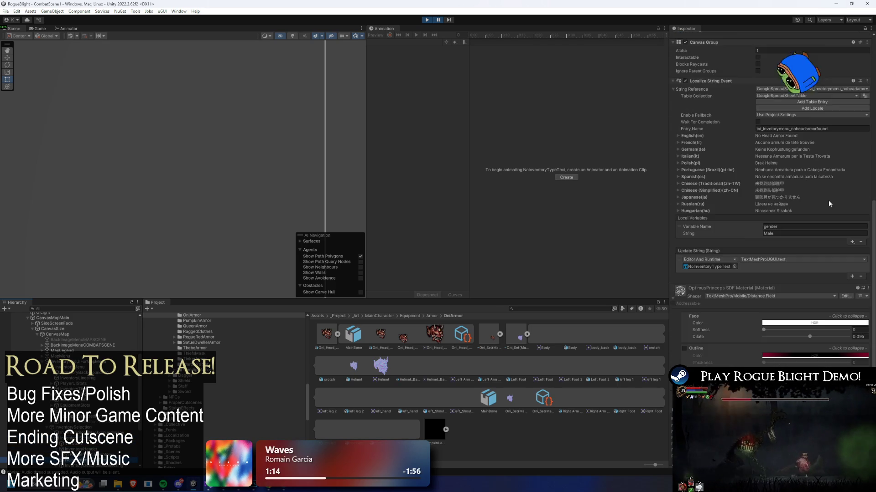
pyautogui.press('Down')
pyautogui.press('Down')
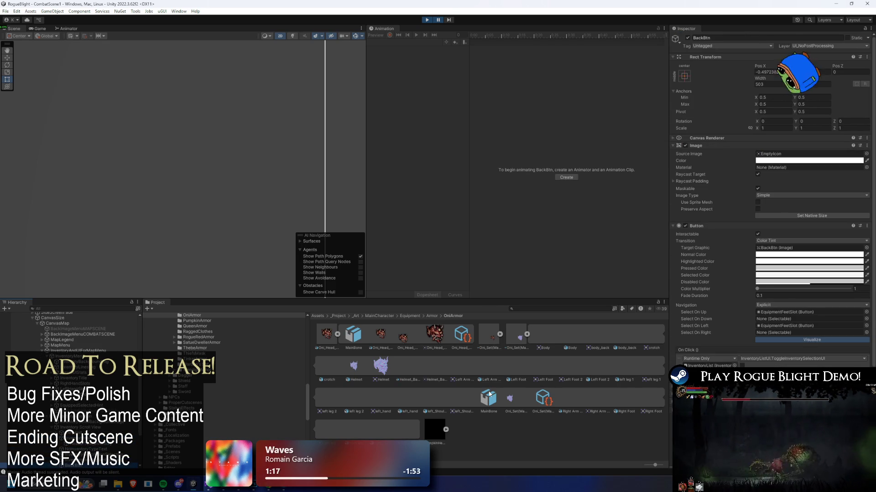
pyautogui.scroll(-2, 808, 293)
pyautogui.scroll(-3, 130, 396)
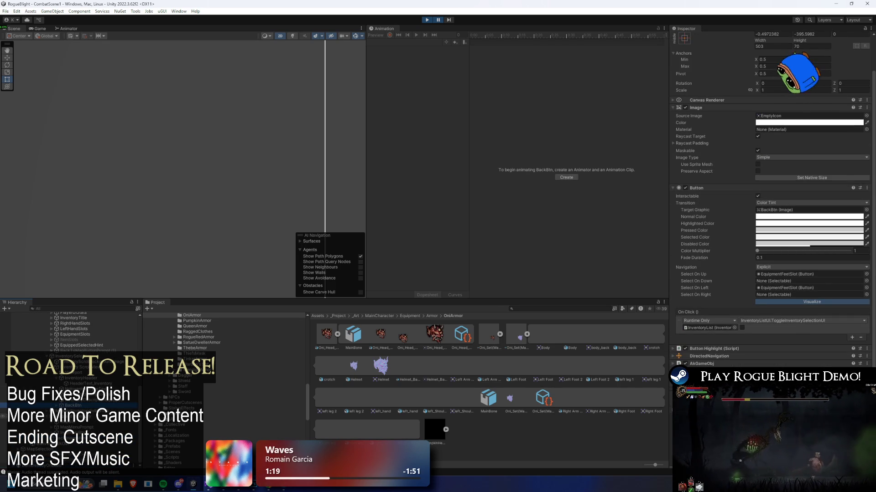
# Step: Check IndicatorInventoryWasSelected, MapBtn, InventoryBtn and MapSelection, ending on Level (3)
pyautogui.press('Down')
pyautogui.press('Down')
pyautogui.press('Up')
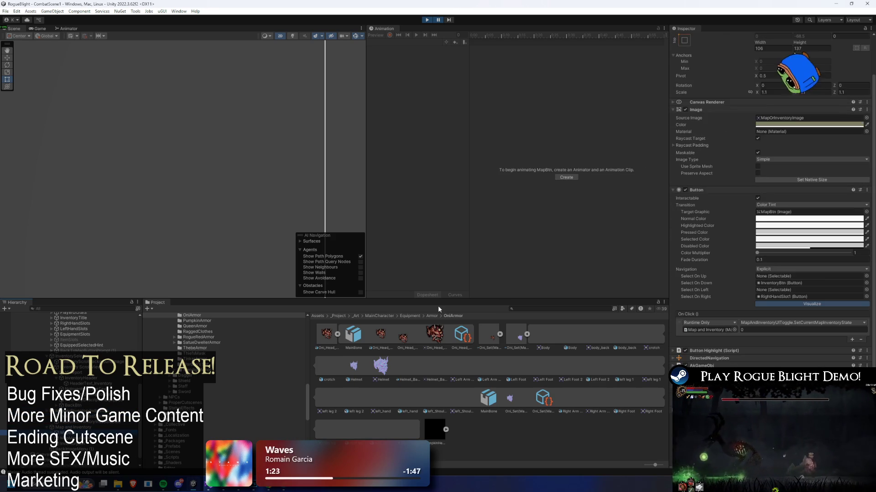
pyautogui.press('Down')
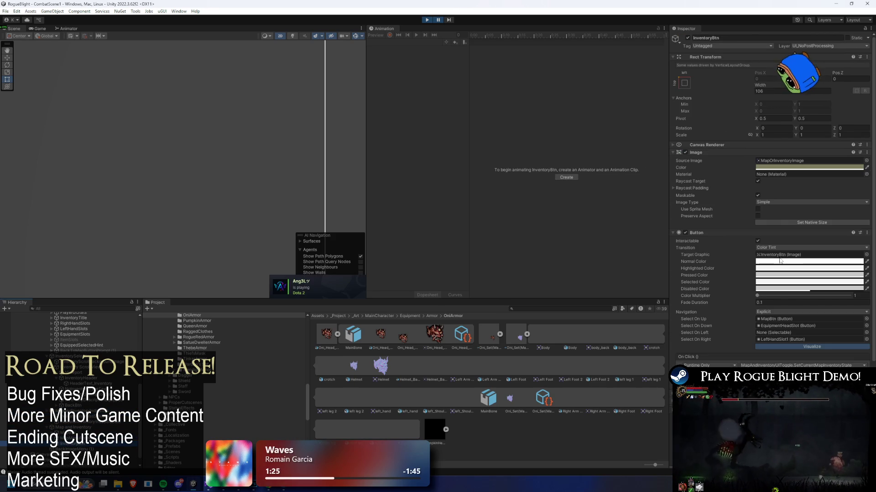
pyautogui.scroll(-3, 781, 263)
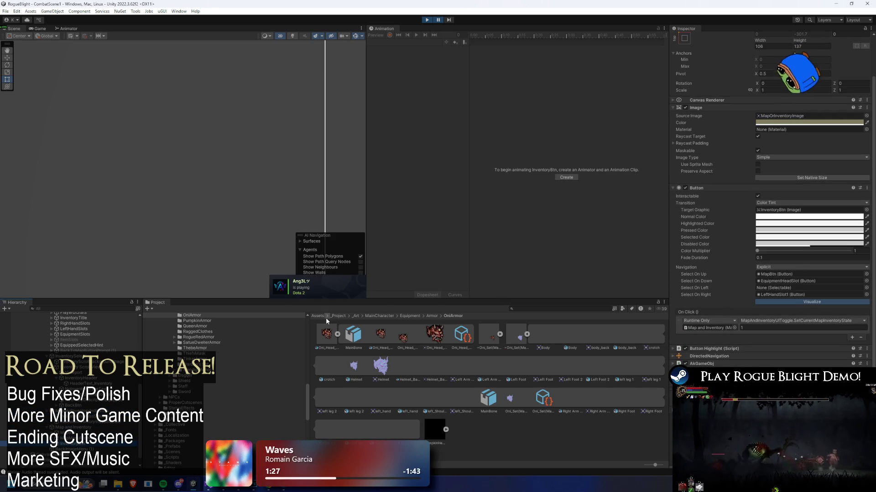
pyautogui.scroll(-1, 165, 393)
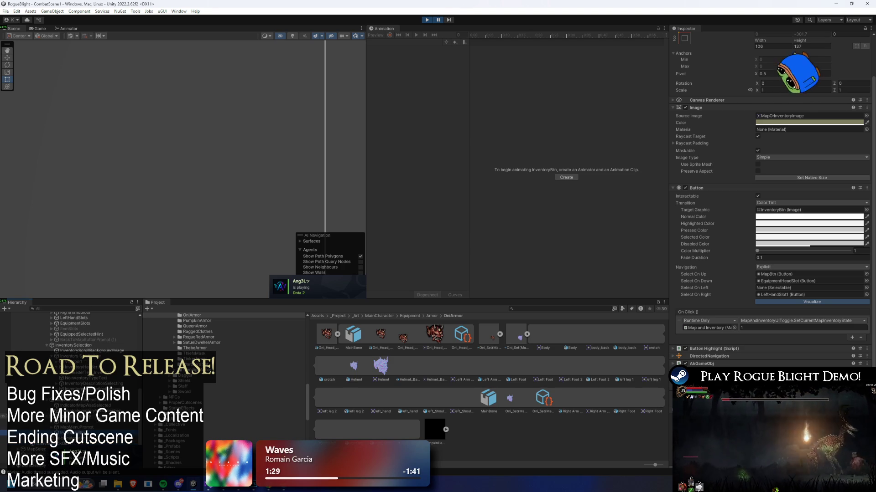
pyautogui.press('Down')
pyautogui.press('Down')
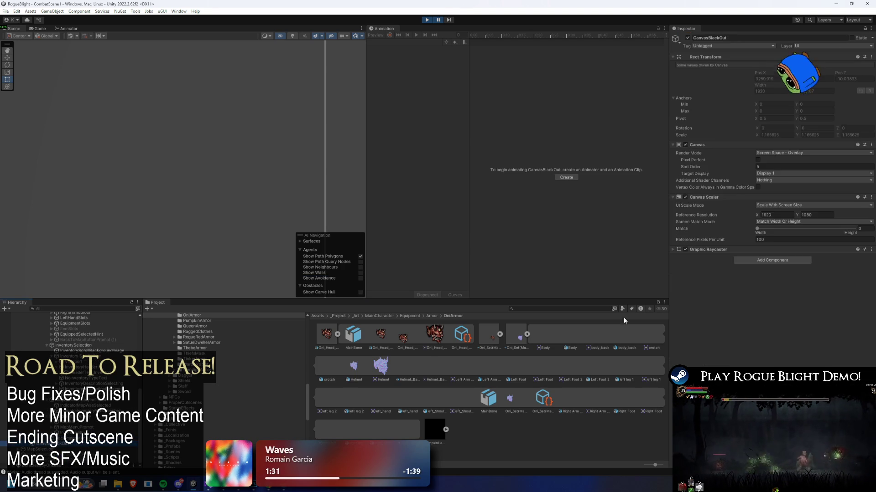
pyautogui.press('Down')
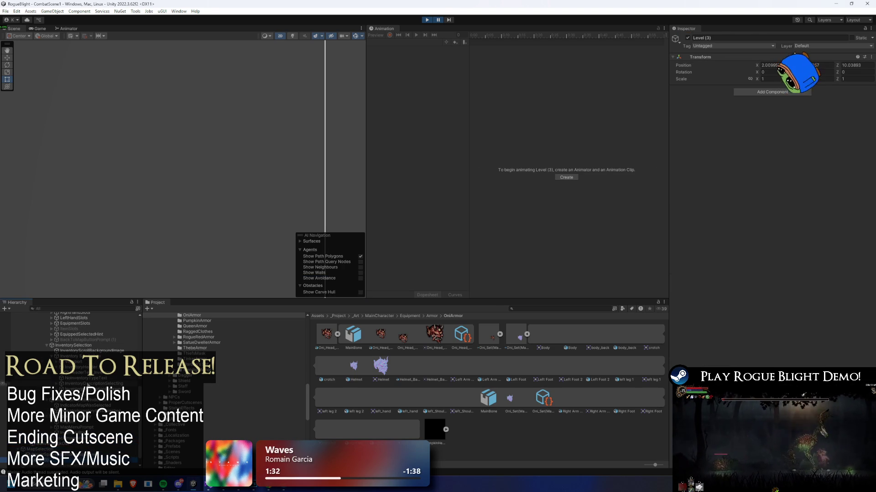
# Step: Expand MapMenu and step through the inventory background image and stats objects
pyautogui.scroll(6, 78, 373)
pyautogui.press('Down')
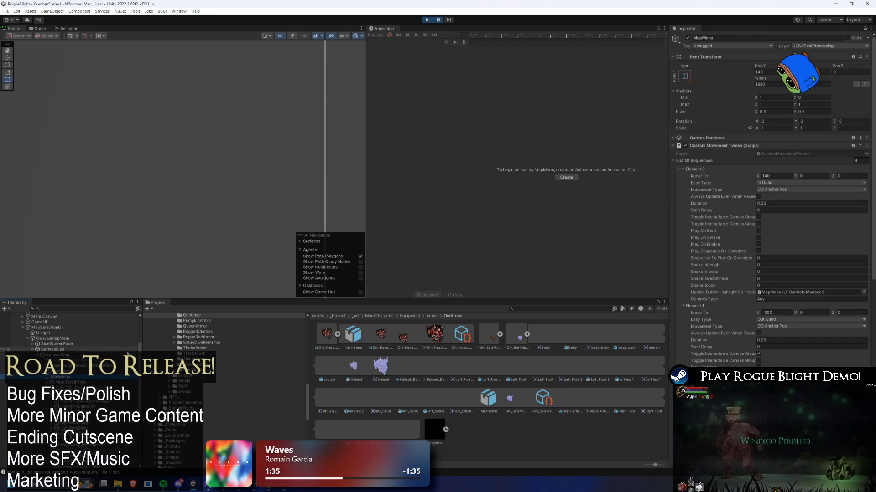
pyautogui.press('Right')
pyautogui.press('Down')
pyautogui.press('Down')
pyautogui.press('Down')
pyautogui.press('Down')
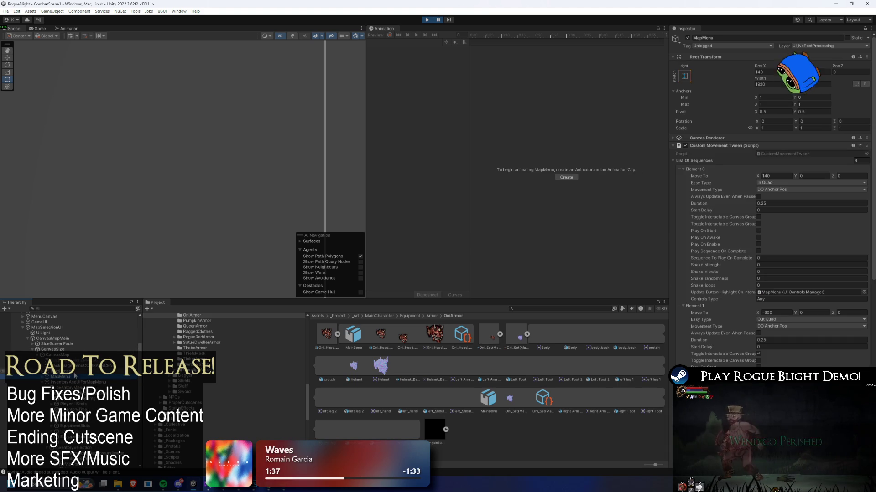
pyautogui.press('Down')
pyautogui.press('Down')
pyautogui.press('Down')
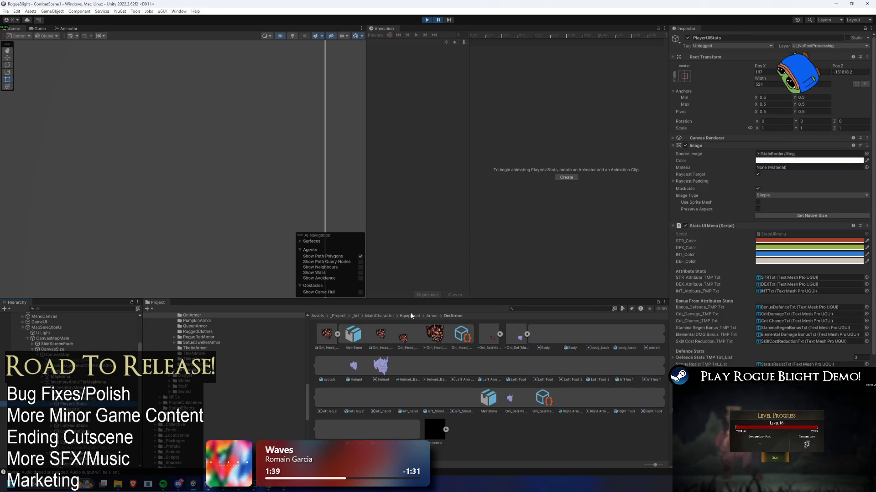
pyautogui.press('Down')
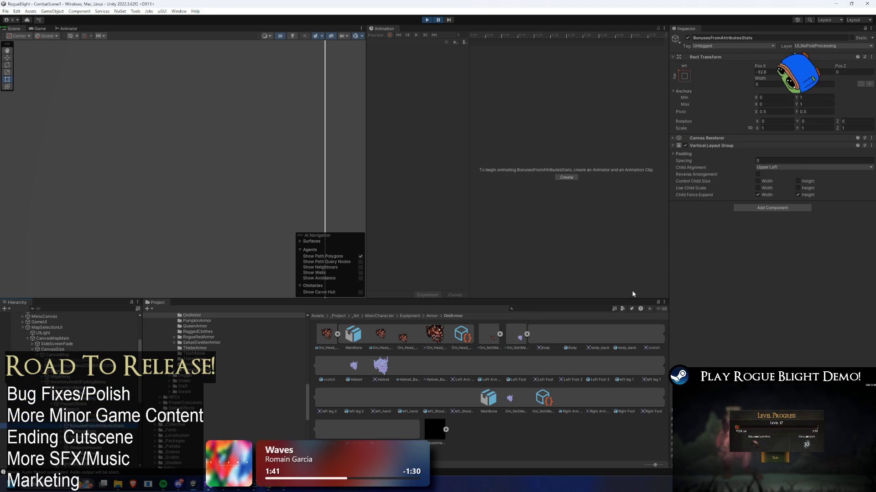
pyautogui.scroll(-10, 771, 256)
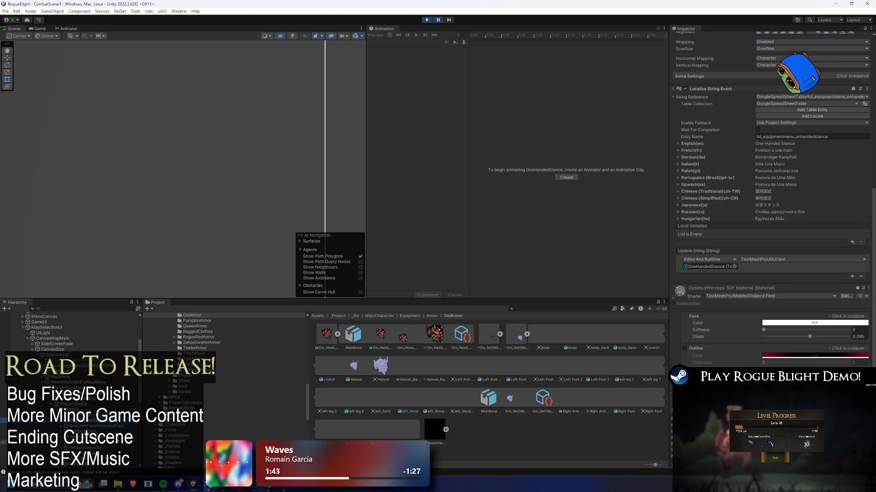
pyautogui.scroll(-5, 111, 449)
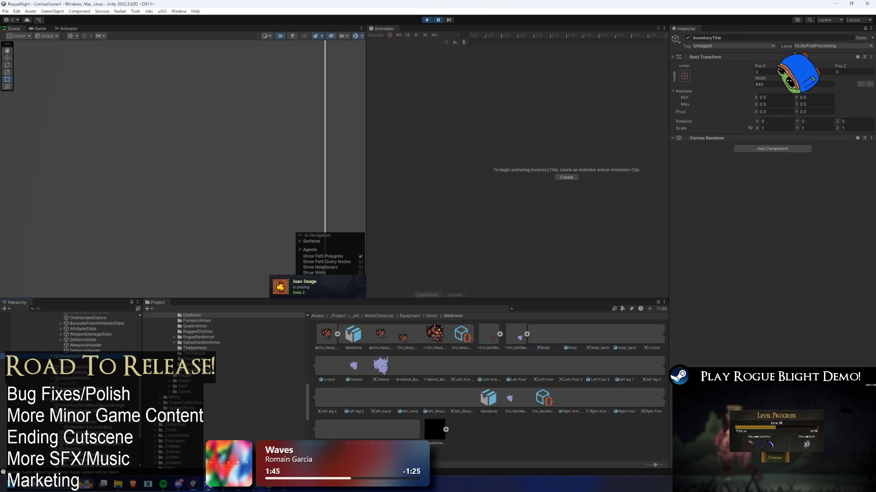
# Step: Inspect the right-hand slots group, its quality glow, icon background and first slot
pyautogui.click(78, 367)
pyautogui.click(96, 384)
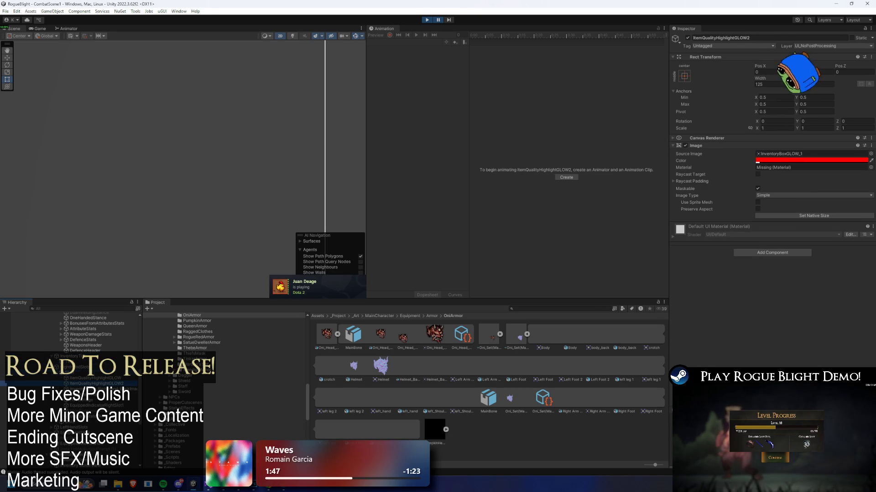
pyautogui.press('Down')
pyautogui.press('Left')
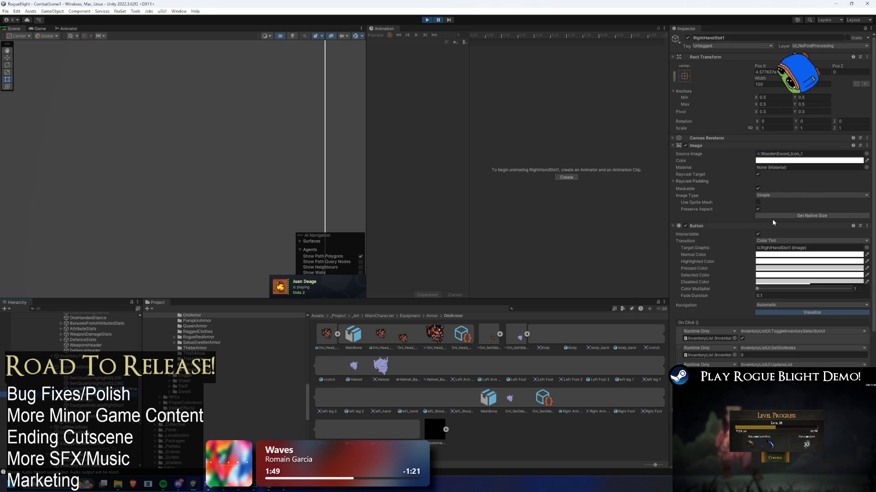
pyautogui.scroll(5, 82, 355)
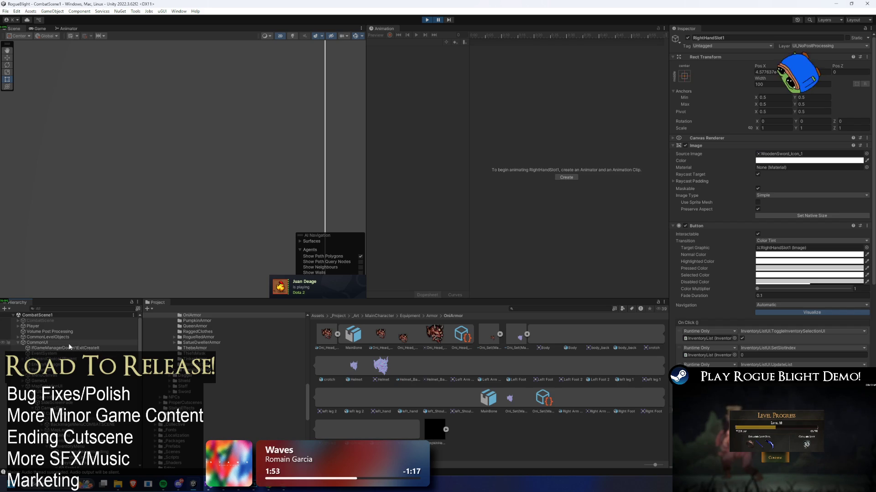
pyautogui.scroll(-5, 64, 348)
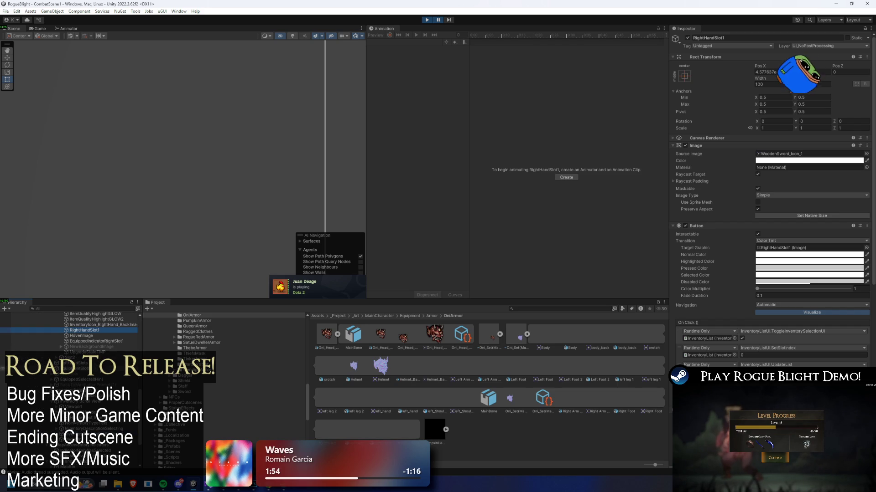
# Step: Inspect the background image, first item slot, equipped hint, scroll background and item description text
pyautogui.click(89, 347)
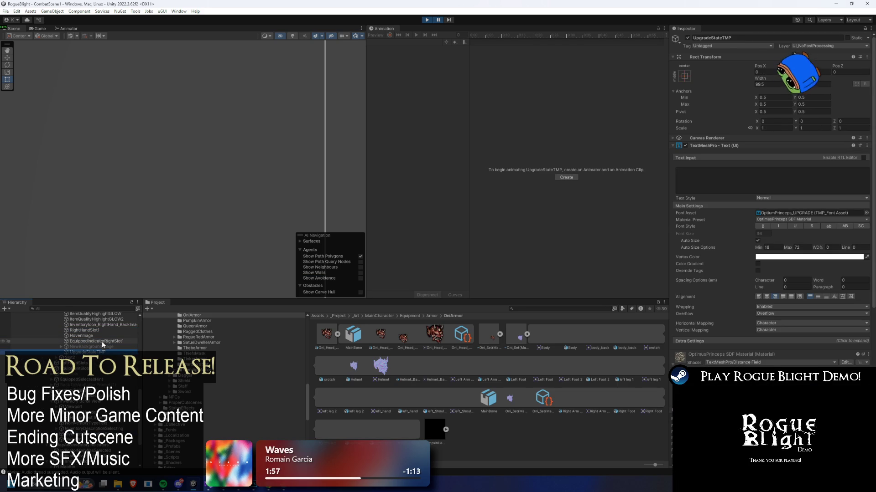
pyautogui.click(73, 379)
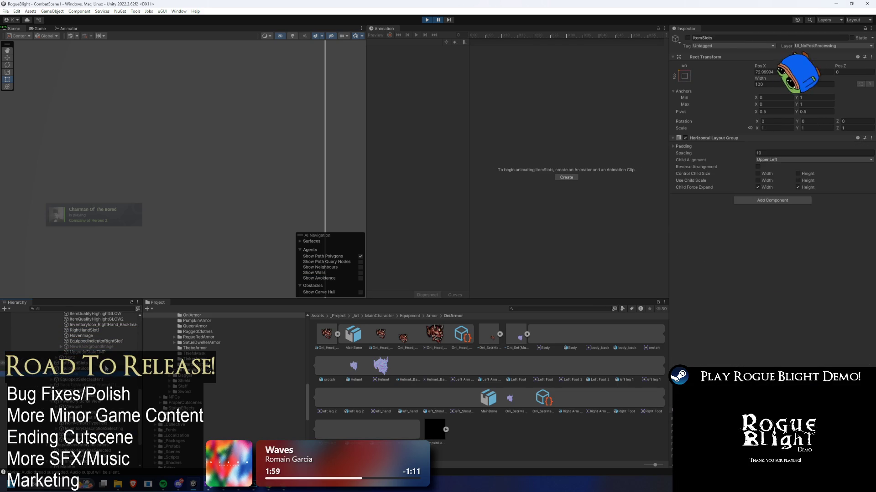
pyautogui.click(82, 401)
pyautogui.press('Down')
pyautogui.press('Down')
pyautogui.press('Down')
pyautogui.press('Down')
pyautogui.press('Down')
pyautogui.press('Down')
pyautogui.scroll(-5, 82, 387)
pyautogui.press('Down')
pyautogui.press('Down')
pyautogui.press('Down')
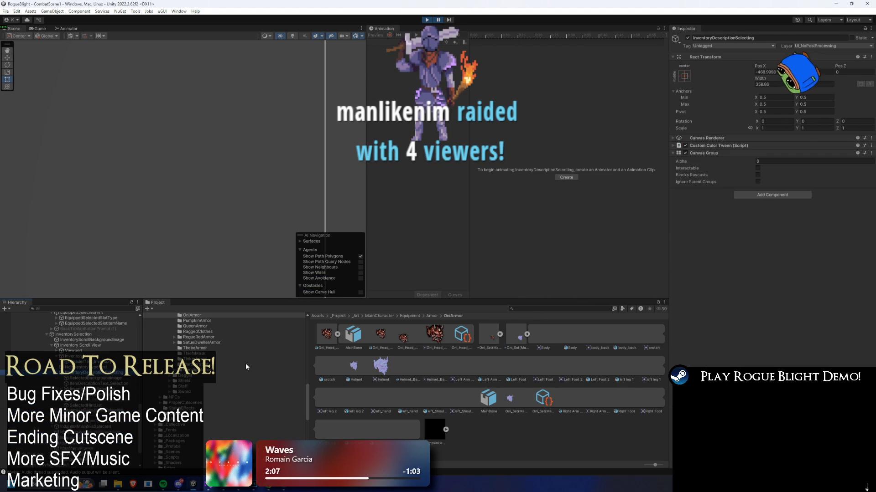
pyautogui.press('Up')
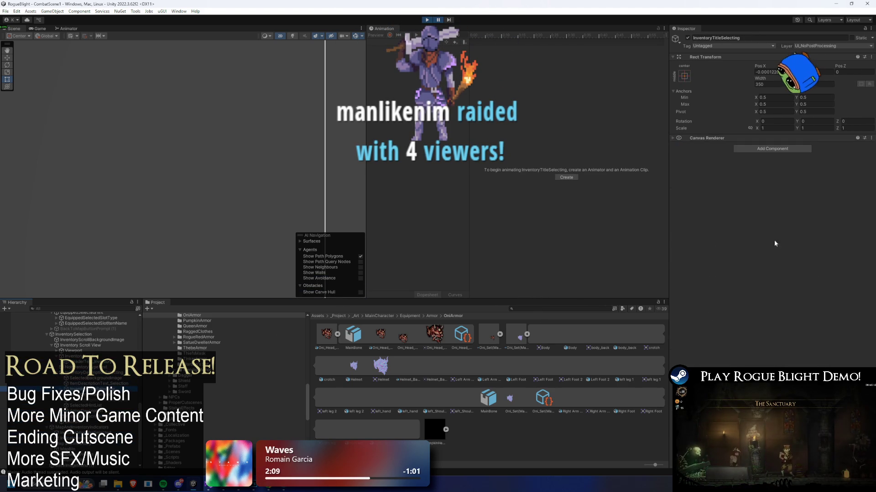
# Step: Review the OptimusPrinceps font and 18–24 auto-size, then switch to Steam's library
pyautogui.scroll(-3, 821, 207)
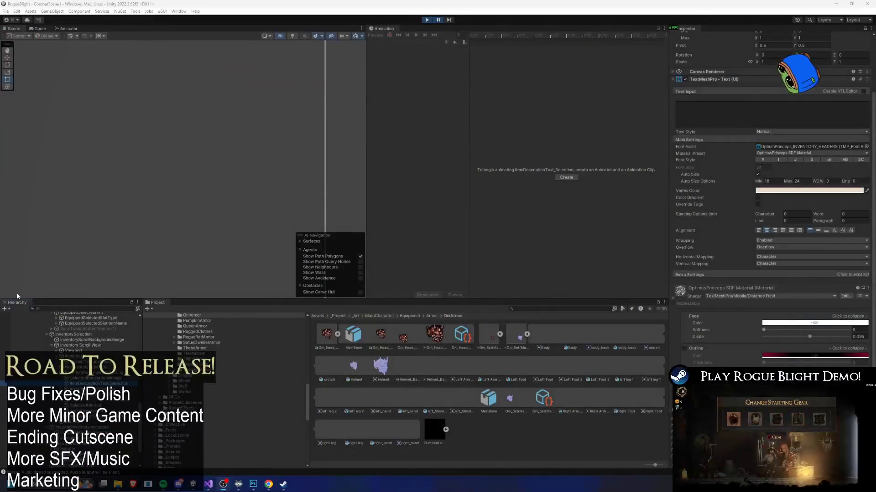
pyautogui.click(283, 484)
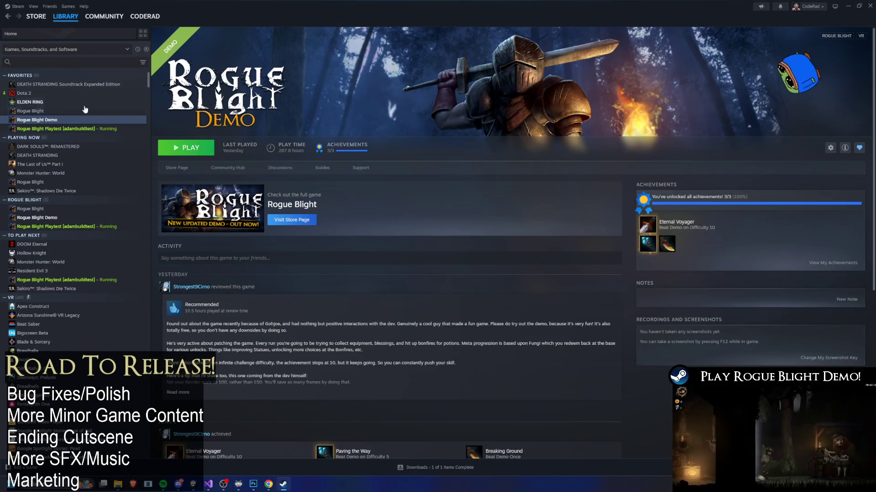
# Step: Watch the Rogue Blight Demo store-page trailer fullscreen, then return to Library Home
pyautogui.click(181, 168)
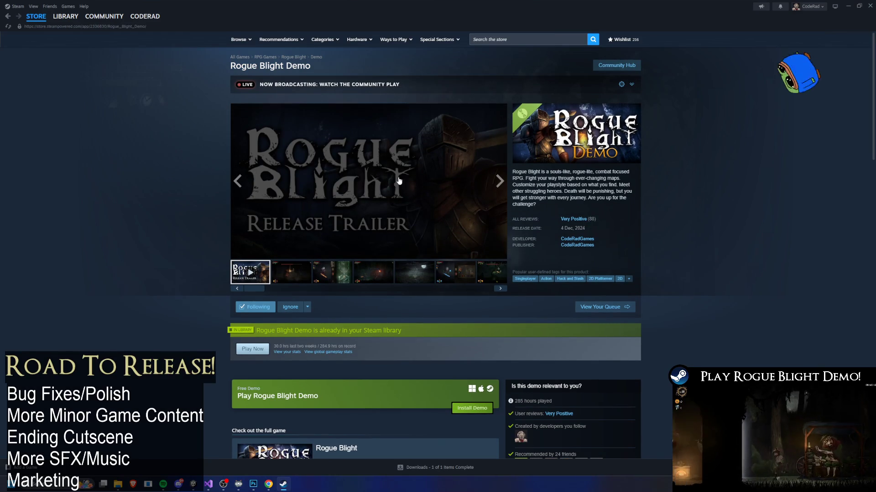
pyautogui.moveTo(271, 257)
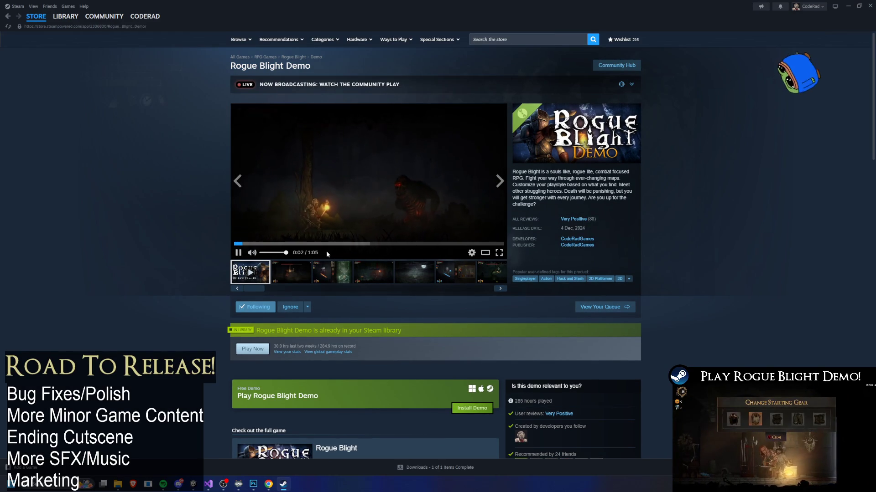
pyautogui.click(499, 253)
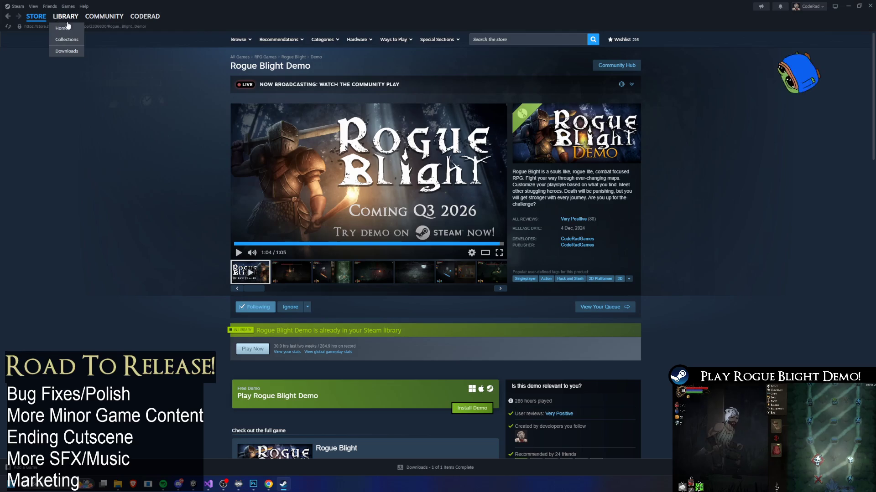
pyautogui.click(66, 27)
pyautogui.hotkey('alt', 'F4')
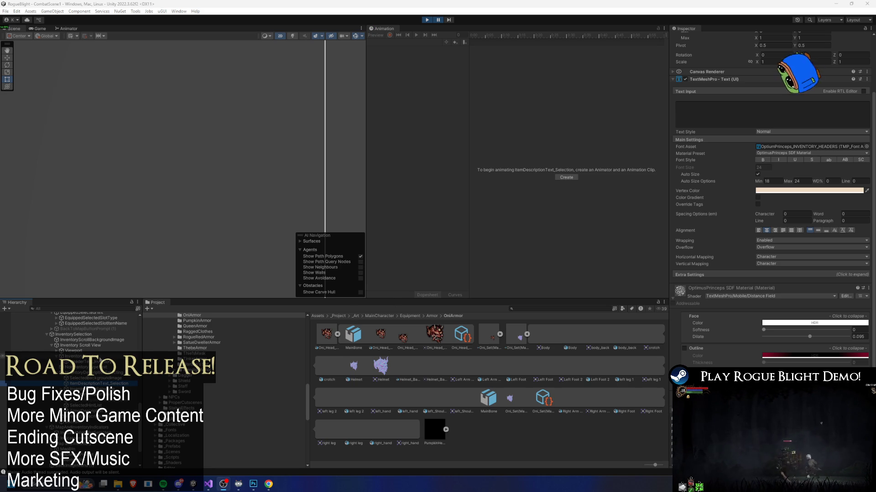
pyautogui.scroll(-3, 73, 346)
pyautogui.click(89, 351)
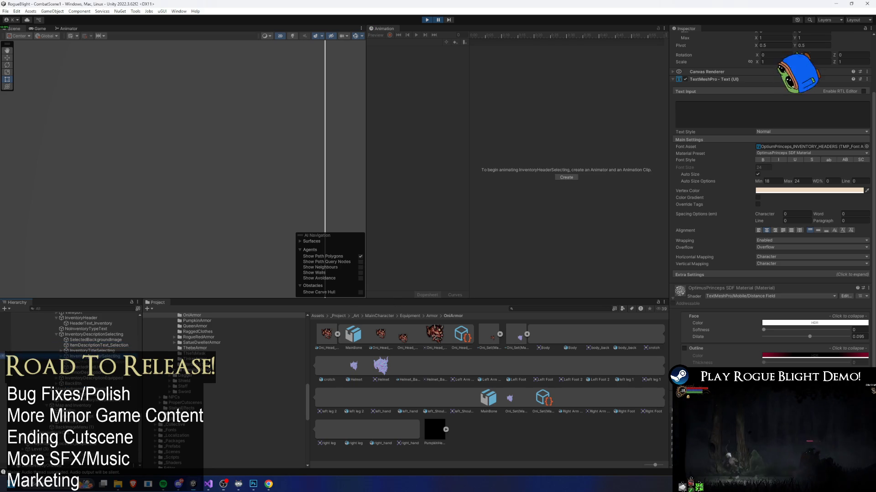
pyautogui.press('Down')
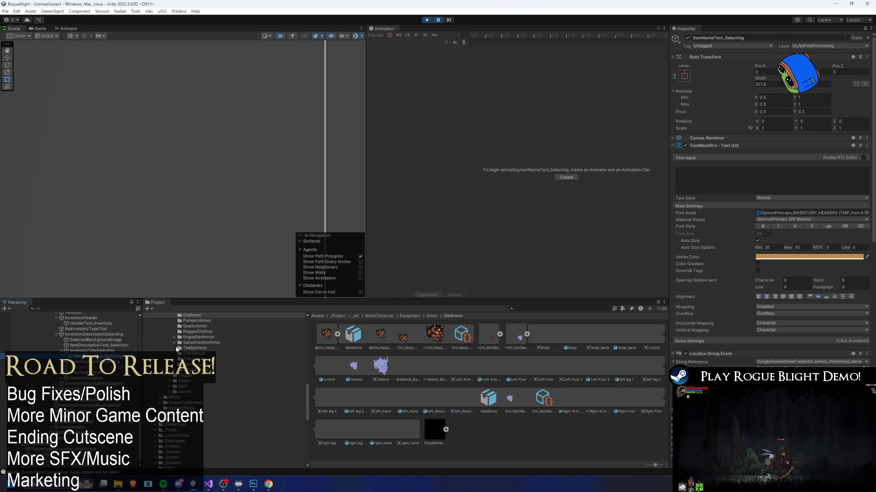
pyautogui.scroll(-10, 751, 239)
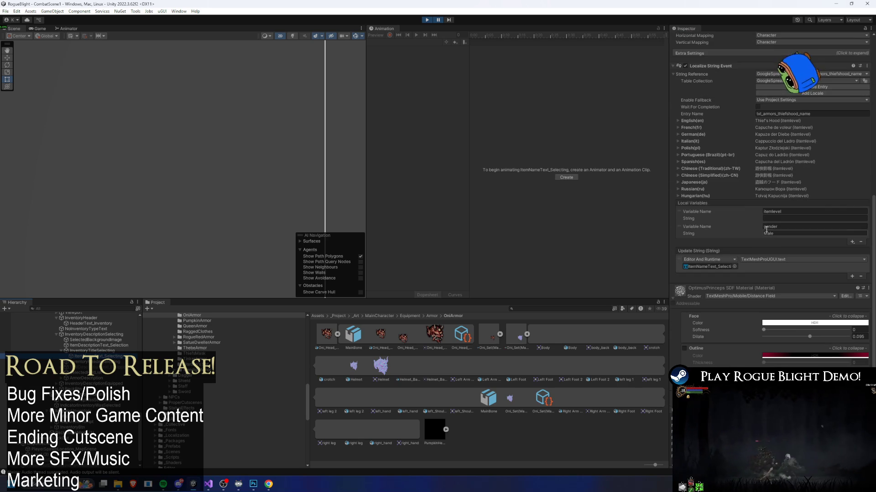
pyautogui.press('Down')
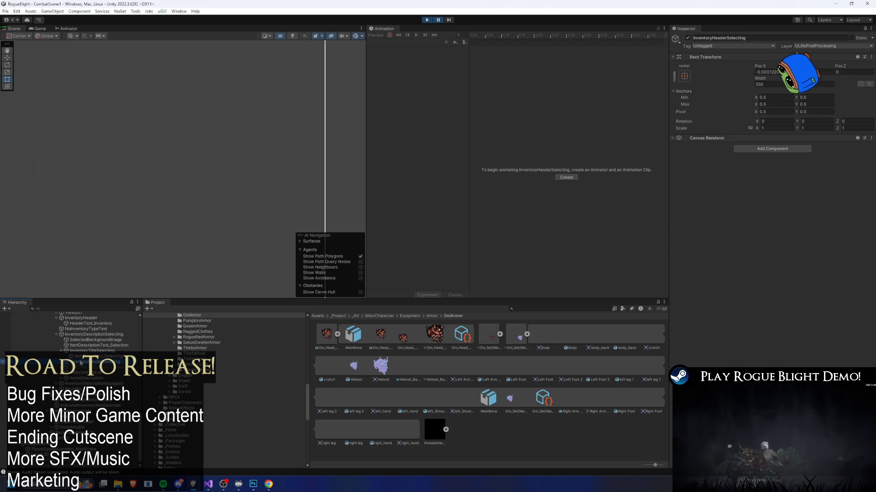
pyautogui.press('Down')
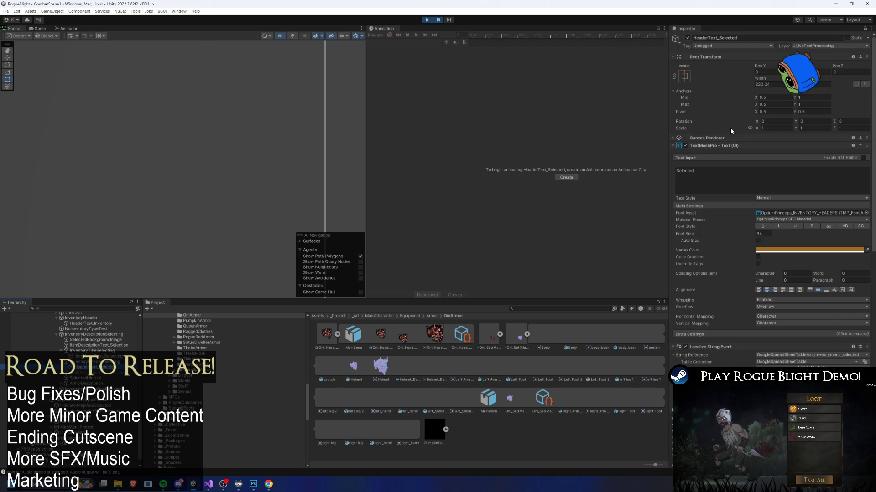
pyautogui.scroll(-9, 730, 127)
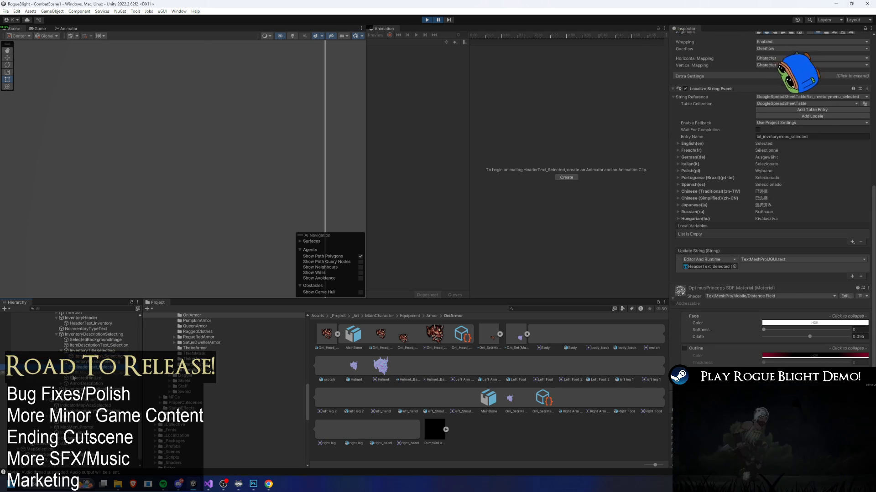
pyautogui.click(73, 367)
pyautogui.press('Down')
pyautogui.press('Down')
pyautogui.press('Down')
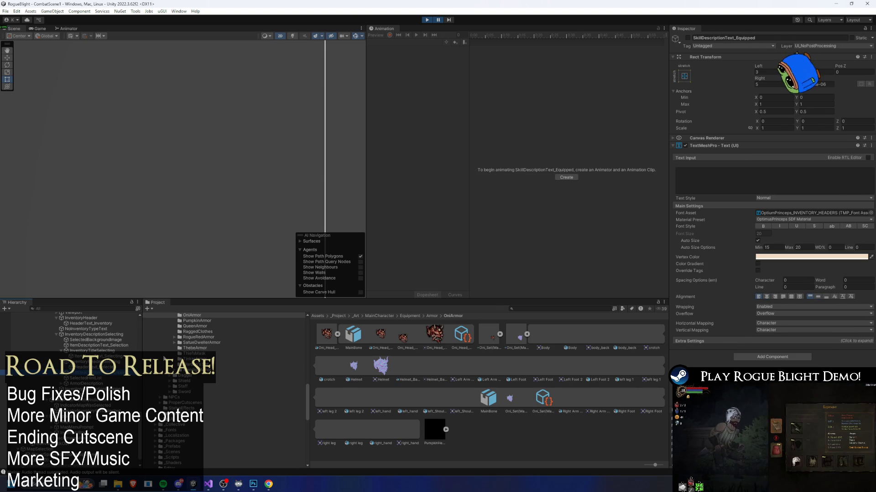
pyautogui.press('Down')
pyautogui.press('Down')
pyautogui.press('Down')
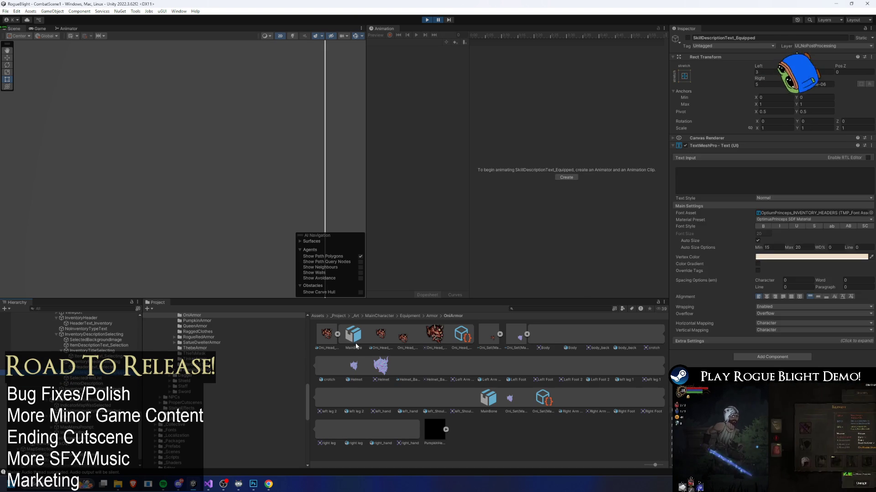
pyautogui.press('Down')
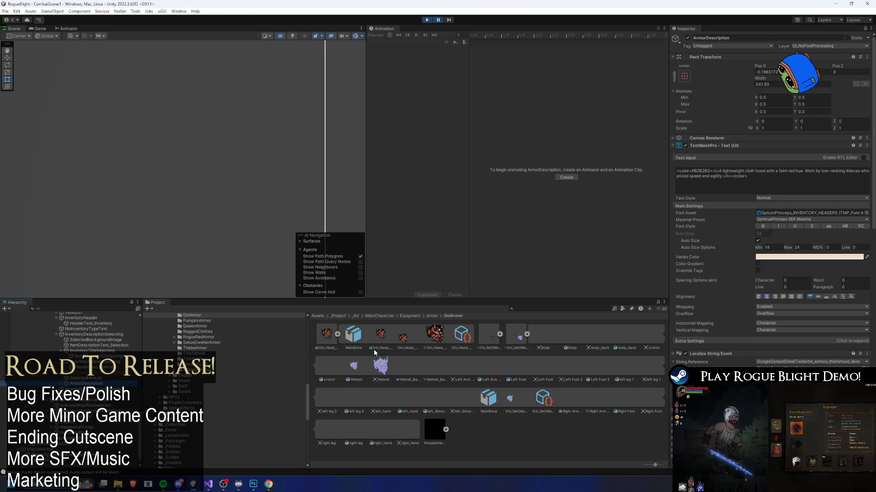
pyautogui.scroll(-10, 821, 296)
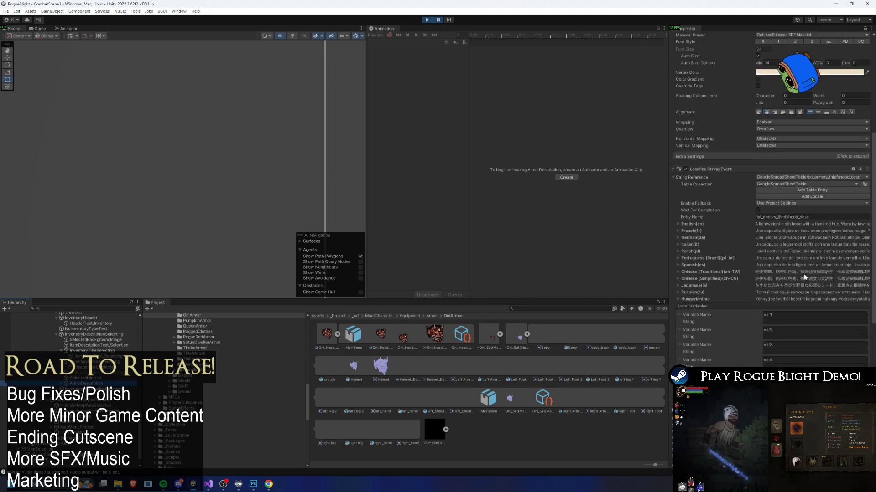
pyautogui.press('Down')
pyautogui.press('Down')
pyautogui.press('Down')
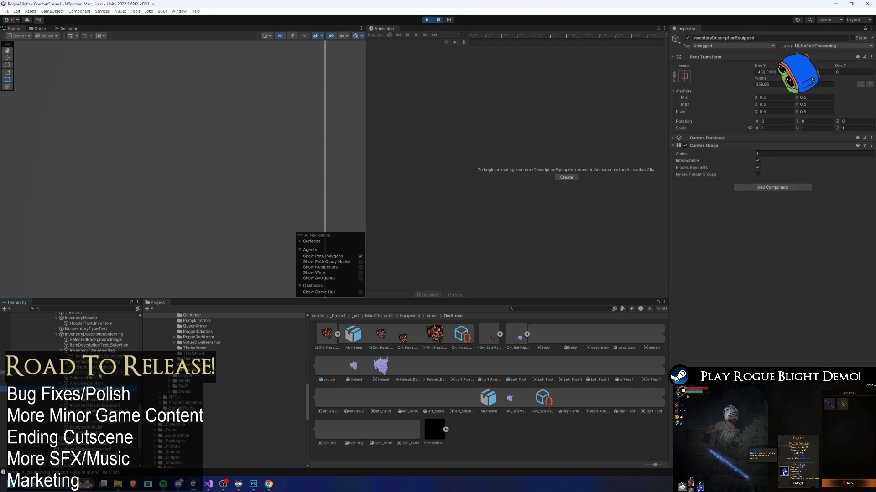
pyautogui.press('Down')
pyautogui.press('Down')
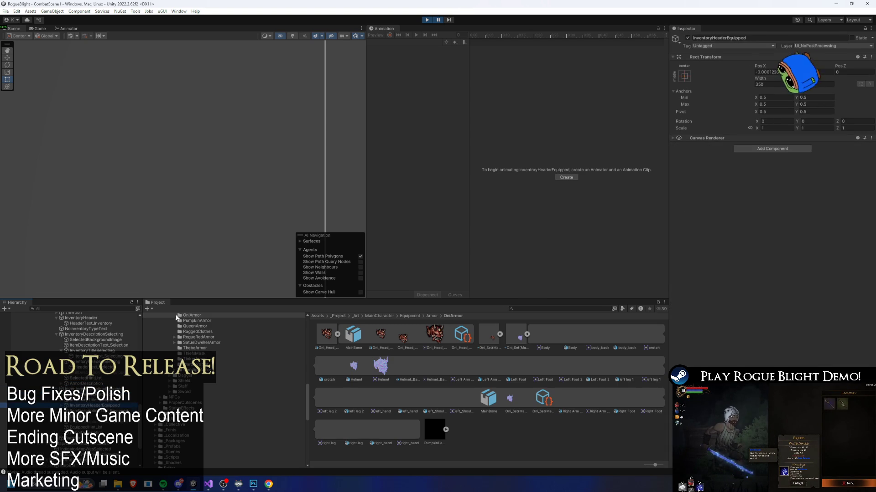
pyautogui.press('Up')
pyautogui.press('Up')
pyautogui.press('Up')
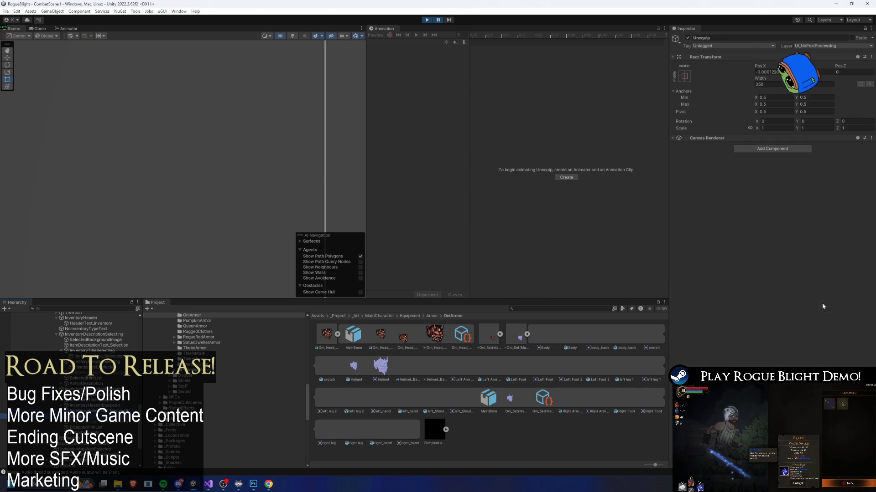
pyautogui.scroll(-4, 76, 378)
pyautogui.press('Down')
pyautogui.press('Down')
pyautogui.press('Down')
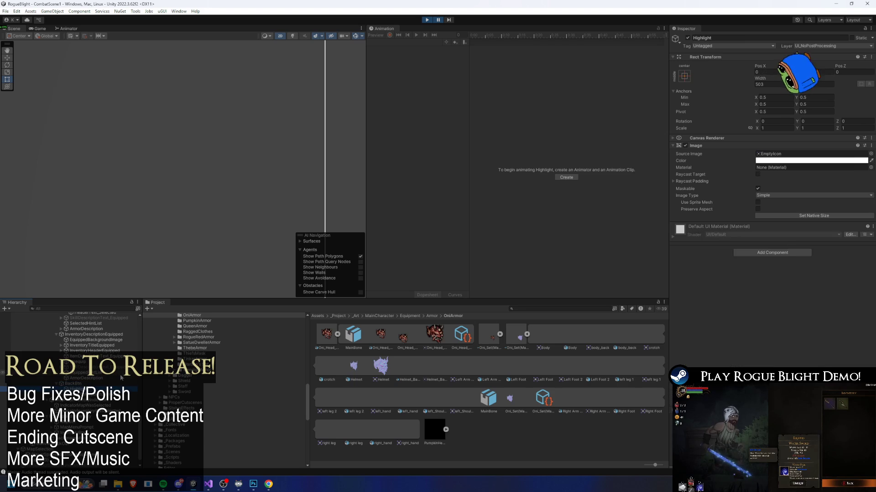
pyautogui.press('Down')
pyautogui.press('Down')
pyautogui.press('Down')
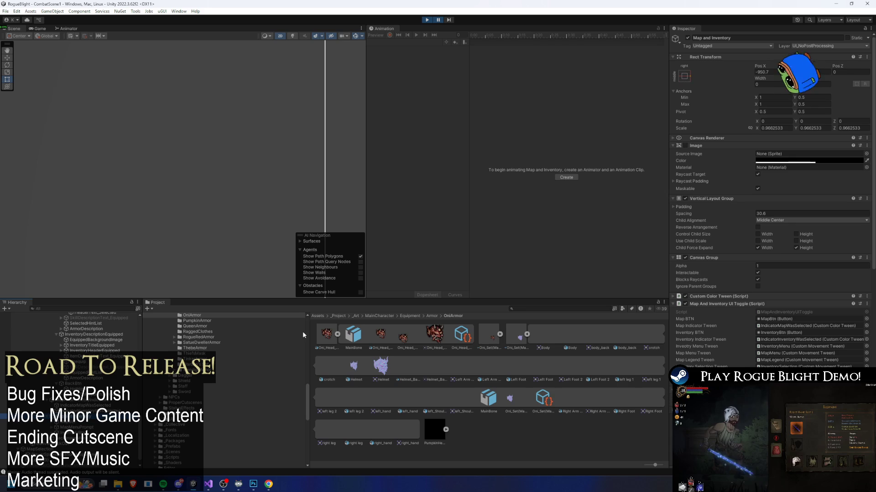
pyautogui.click(75, 427)
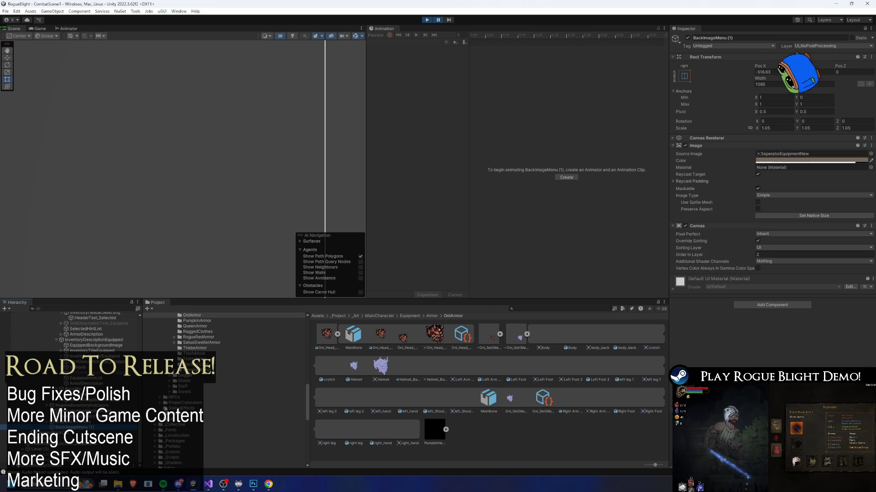
pyautogui.scroll(10, 115, 386)
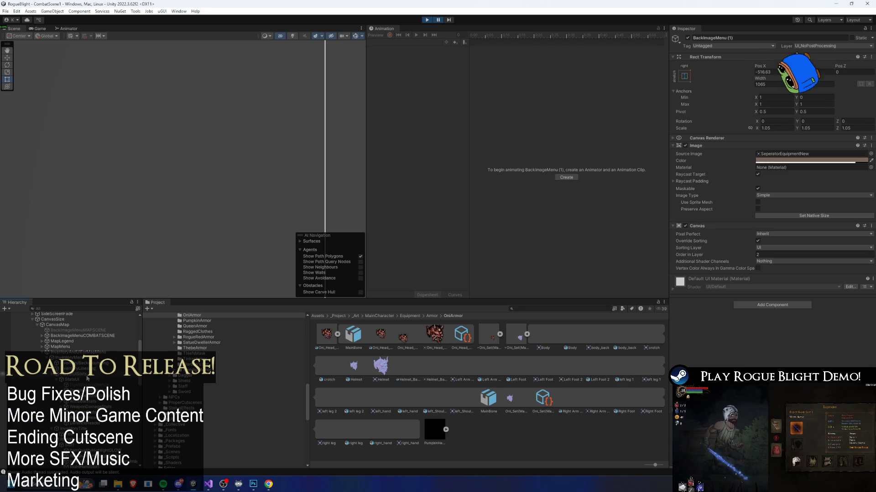
pyautogui.click(97, 372)
pyautogui.click(77, 352)
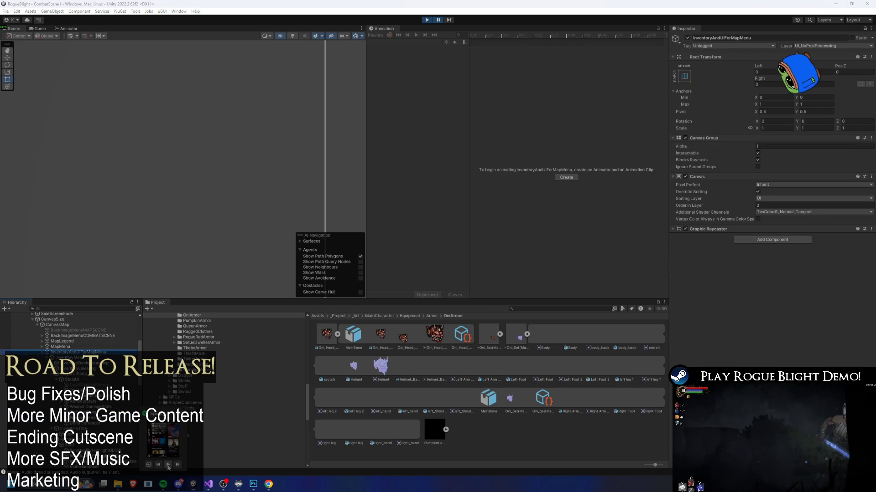
pyautogui.click(168, 464)
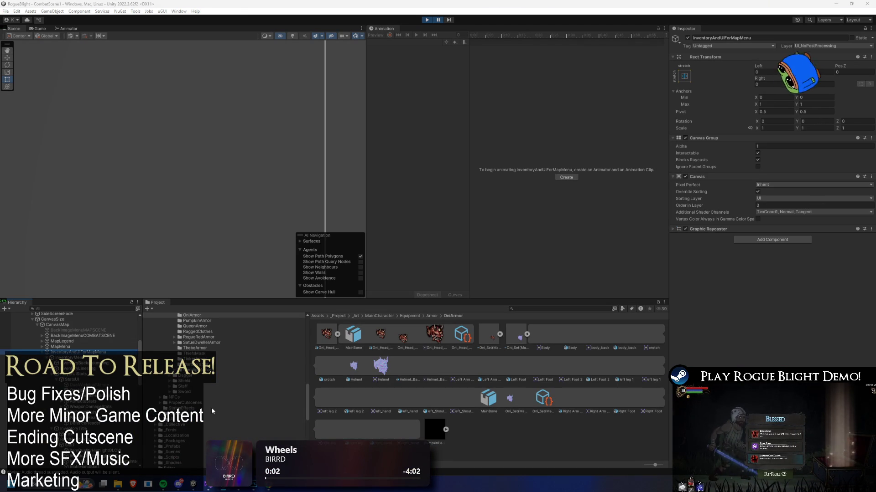
pyautogui.click(82, 348)
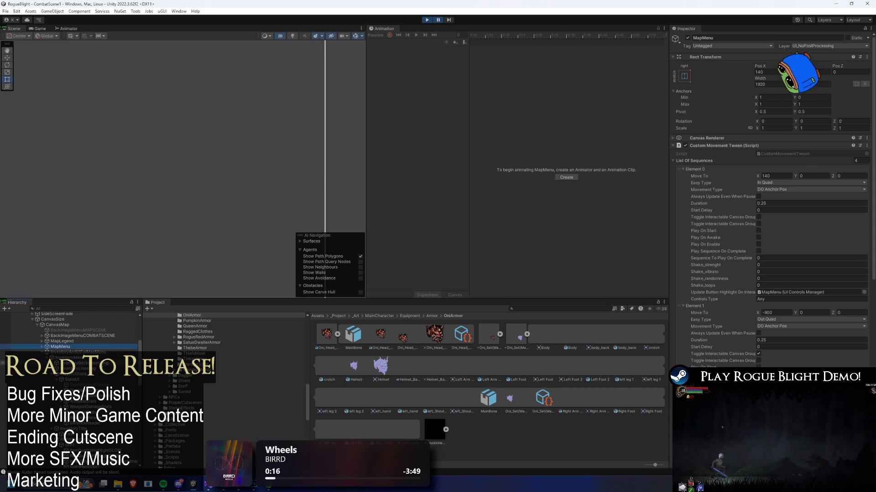
pyautogui.press('Up')
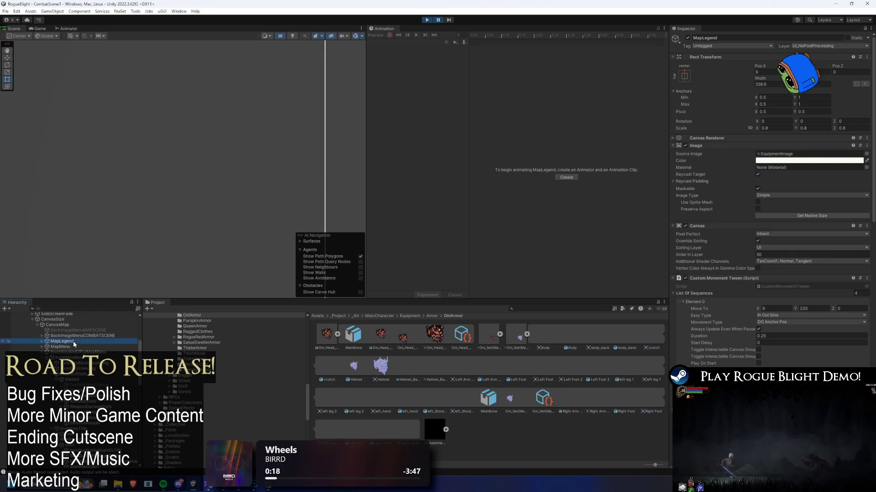
pyautogui.press('Right')
pyautogui.press('Down')
pyautogui.press('Right')
pyautogui.press('Down')
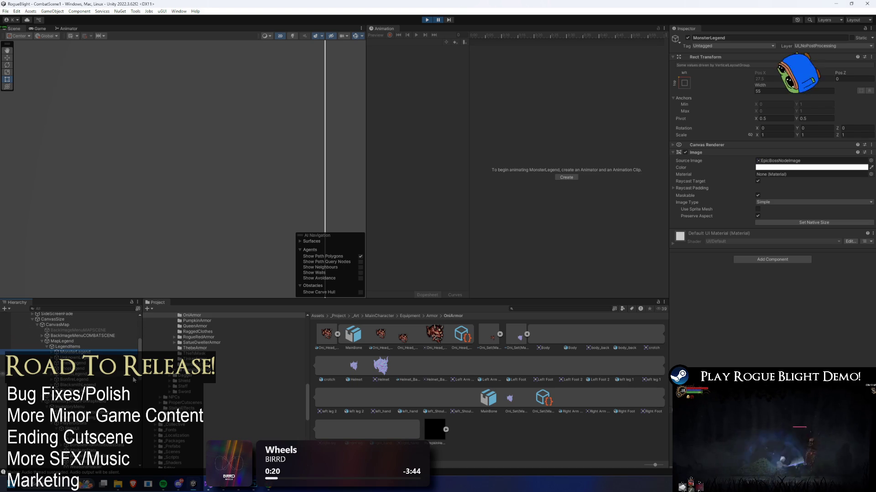
pyautogui.press('Left')
pyautogui.press('Left')
pyautogui.press('Left')
pyautogui.press('Up')
pyautogui.press('Right')
pyautogui.press('Down')
pyautogui.press('Down')
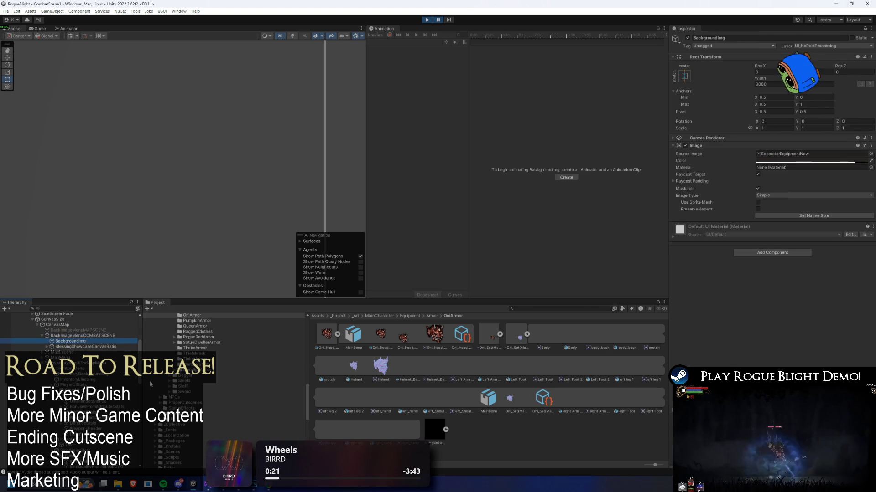
pyautogui.press('Right')
pyautogui.press('Down')
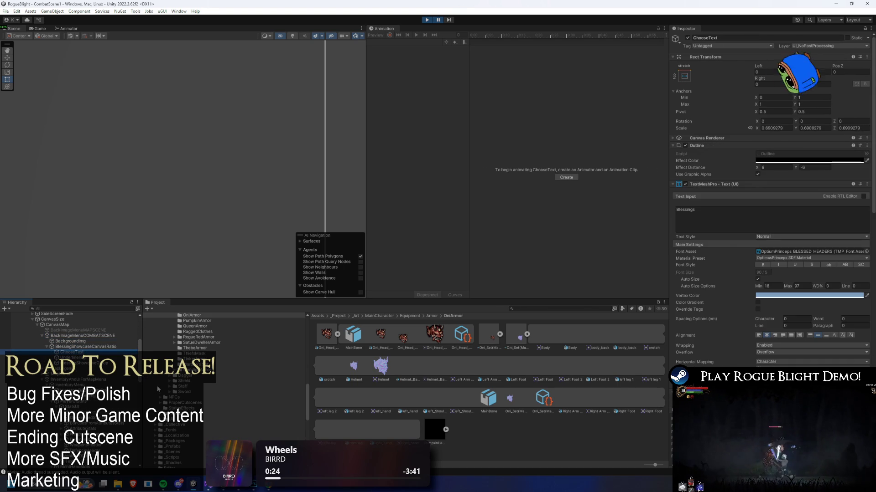
pyautogui.press('Left')
pyautogui.press('Left')
pyautogui.press('Left')
pyautogui.press('Left')
pyautogui.press('Up')
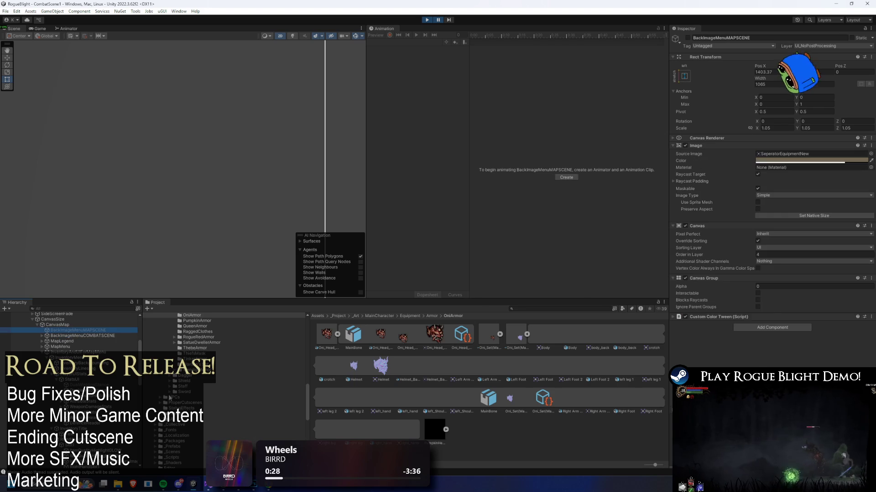
pyautogui.press('Up')
pyautogui.scroll(-5, 796, 228)
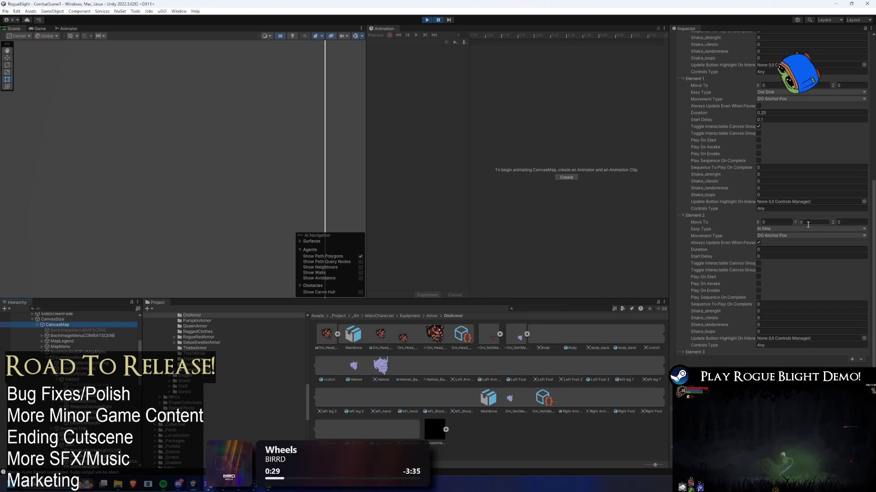
pyautogui.click(61, 319)
pyautogui.scroll(5, 106, 348)
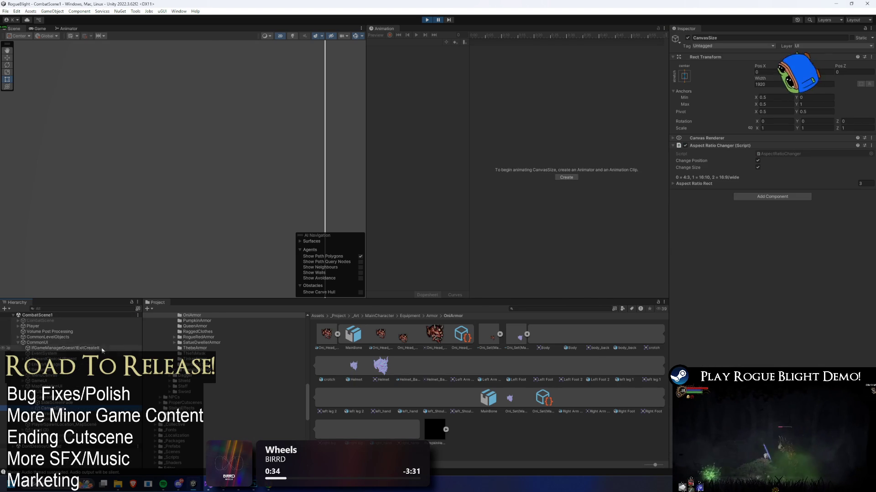
pyautogui.click(46, 397)
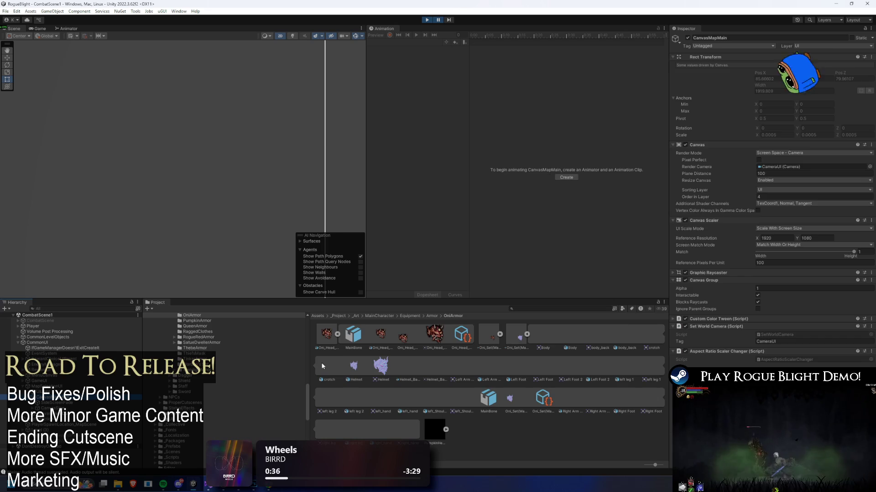
pyautogui.press('Up')
pyautogui.press('Up')
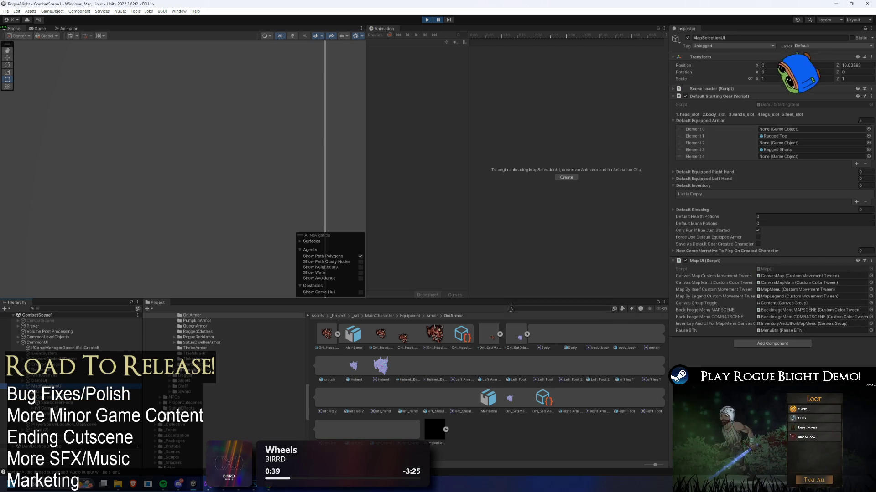
pyautogui.click(530, 309)
# Step: Open the BlacksmithShopMenu prefab via 'blacksmith menu' search and check the Bleed status colour
pyautogui.write('blac')
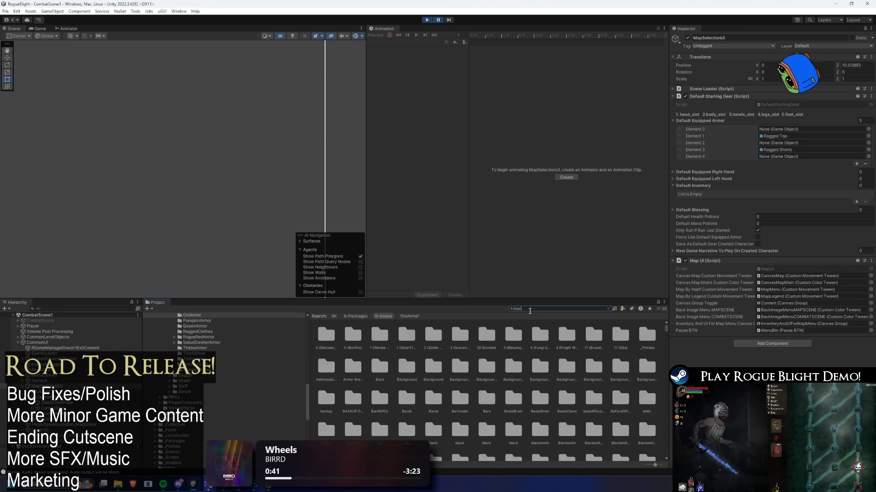
pyautogui.write('ksmith menu')
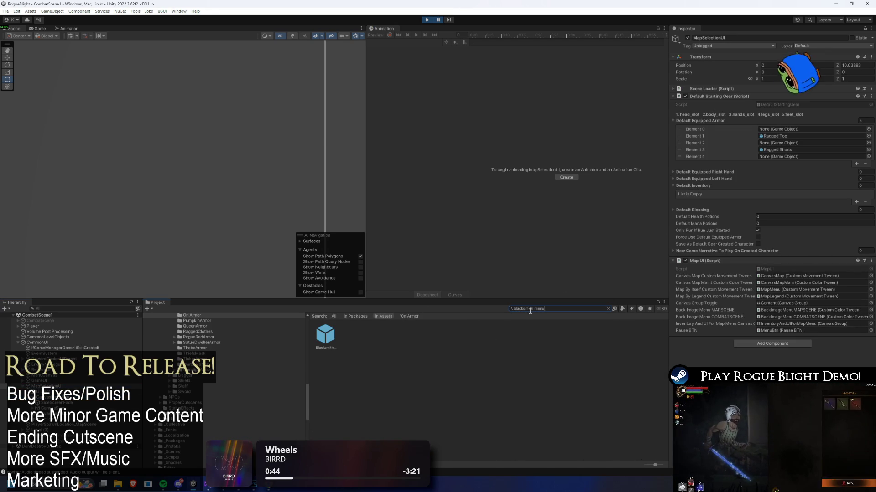
pyautogui.doubleClick(325, 337)
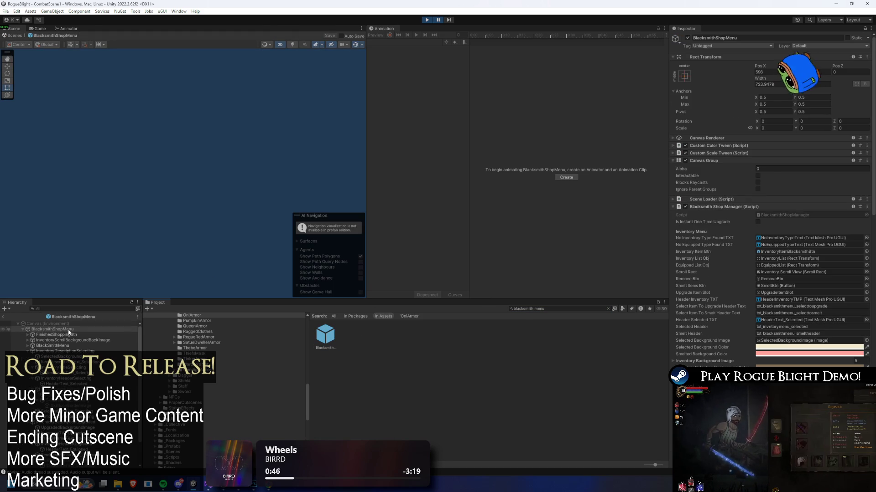
pyautogui.scroll(-10, 805, 221)
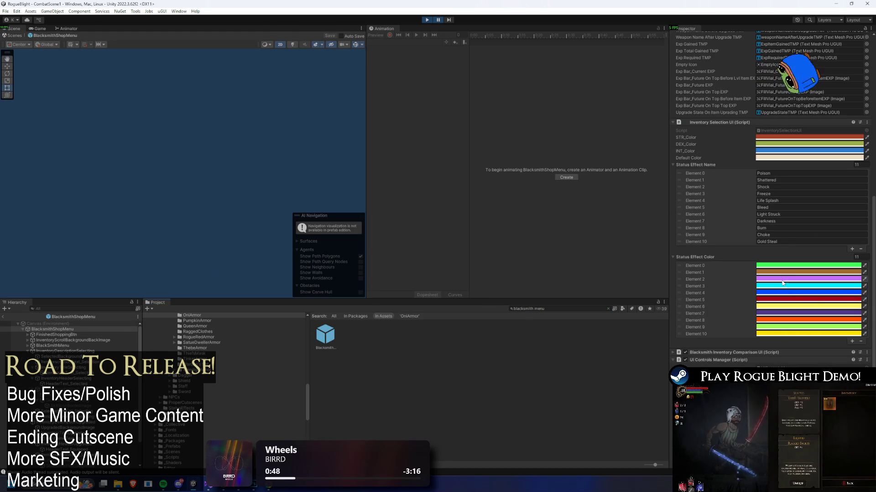
pyautogui.moveTo(774, 299); pyautogui.dragTo(787, 302)
# Step: Bring the Rogue_Blight_Localization spreadsheet in Chrome to the front
pyautogui.hotkey('alt', 'Tab')
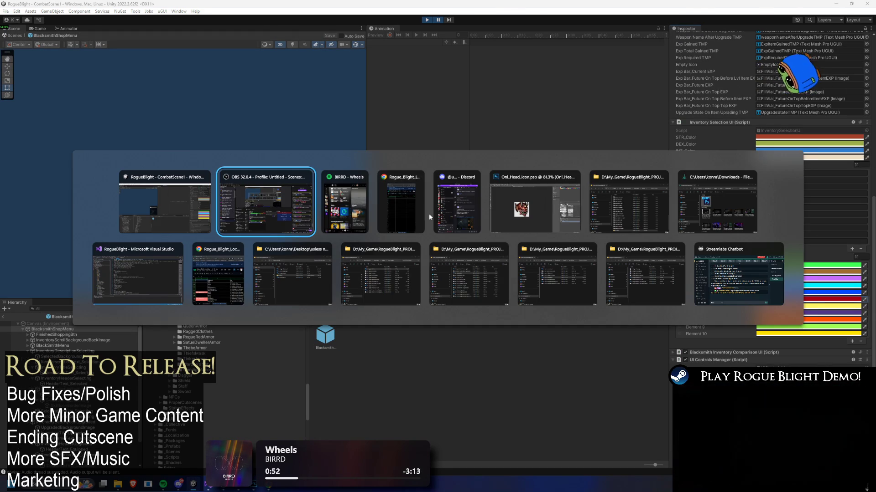
pyautogui.click(419, 212)
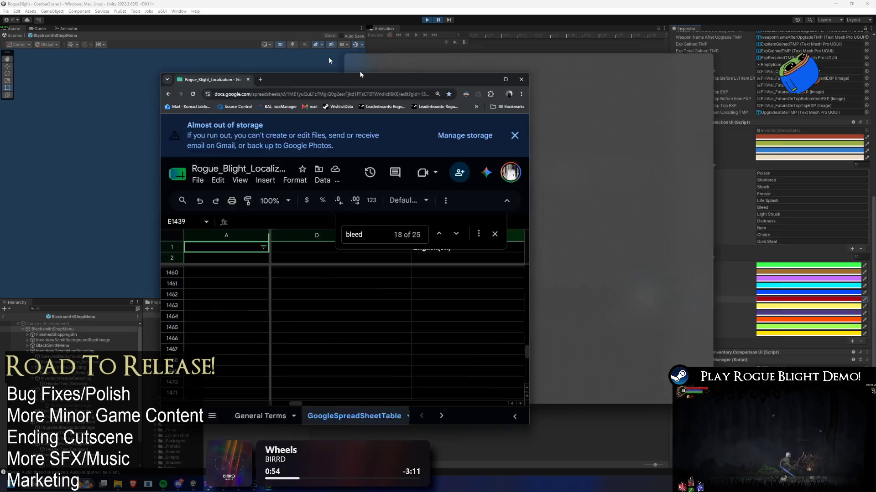
pyautogui.doubleClick(328, 57)
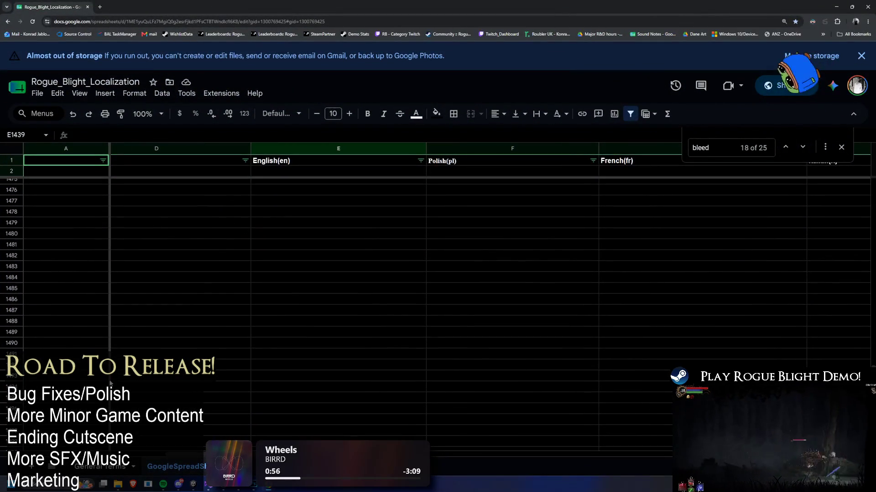
# Step: Look over the General Terms and GoogleSpreadSheetTable sheets to find the bloodfireoni rows near 1437
pyautogui.click(103, 468)
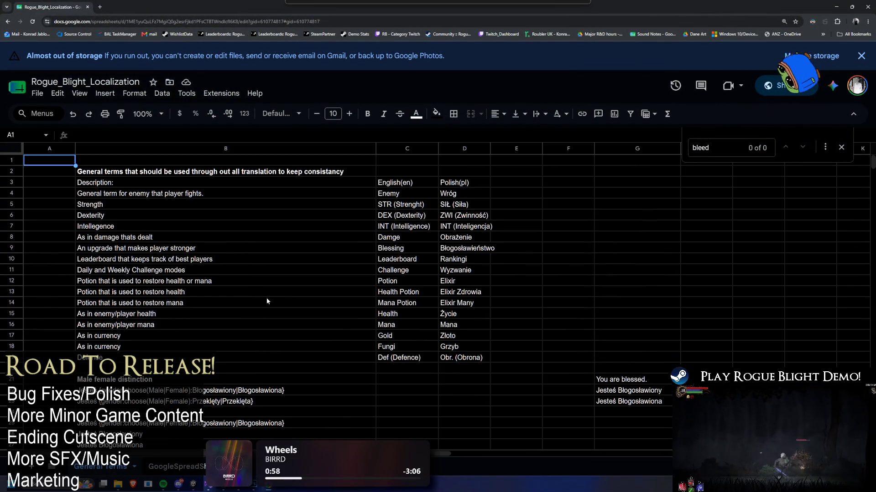
pyautogui.click(199, 470)
pyautogui.hotkey('ctrl', '-')
pyautogui.hotkey('ctrl', '-')
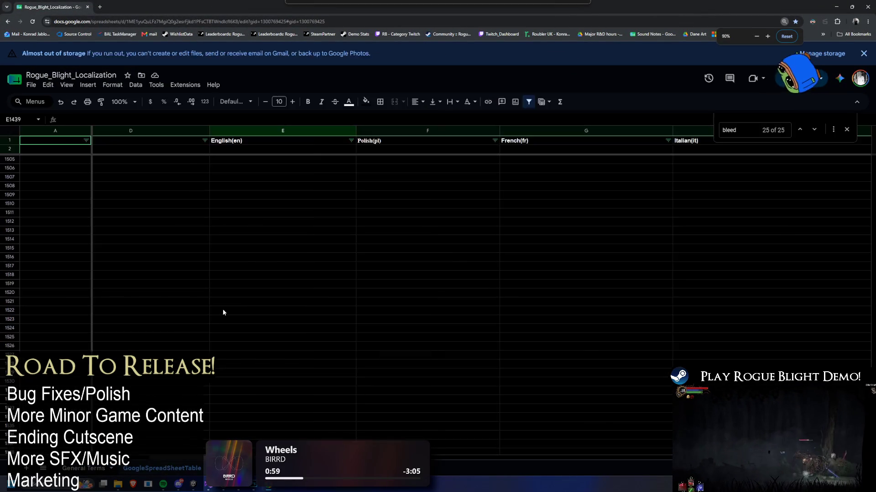
pyautogui.hotkey('ctrl', '+')
pyautogui.hotkey('ctrl', '+')
pyautogui.hotkey('ctrl', '+')
pyautogui.hotkey('alt', 'Tab')
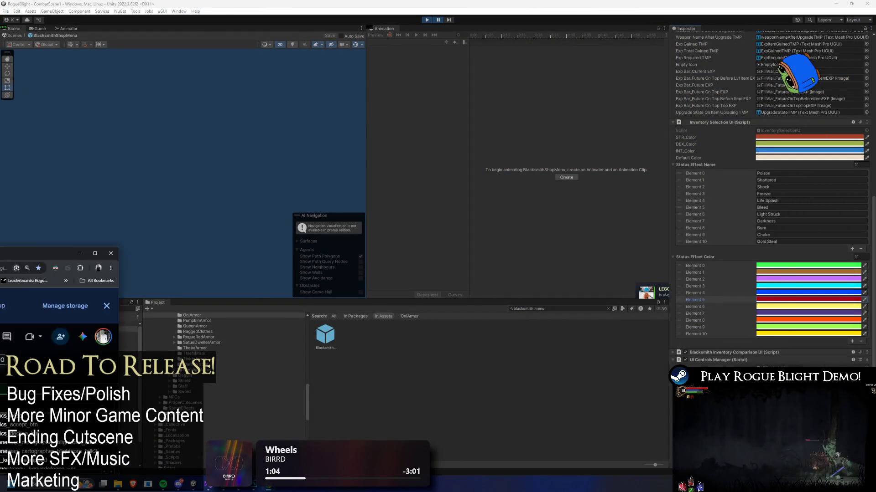
pyautogui.hotkey('alt', 'Tab')
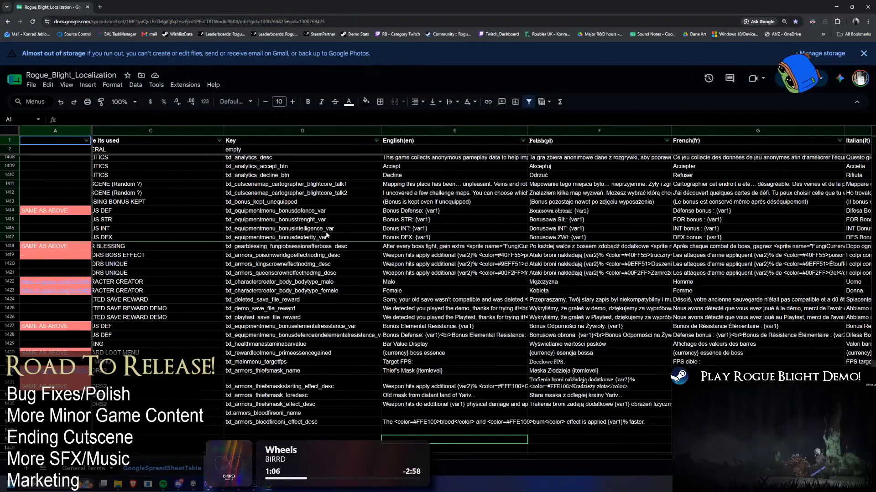
pyautogui.scroll(-5, 326, 234)
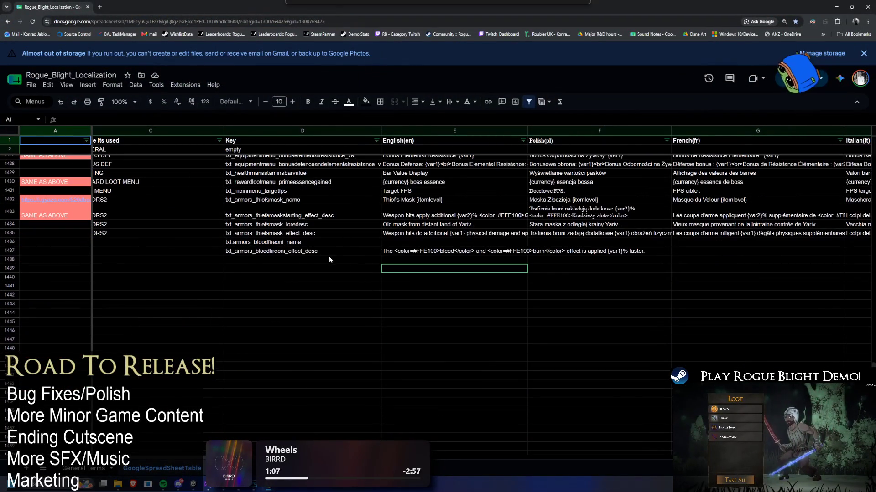
pyautogui.click(275, 268)
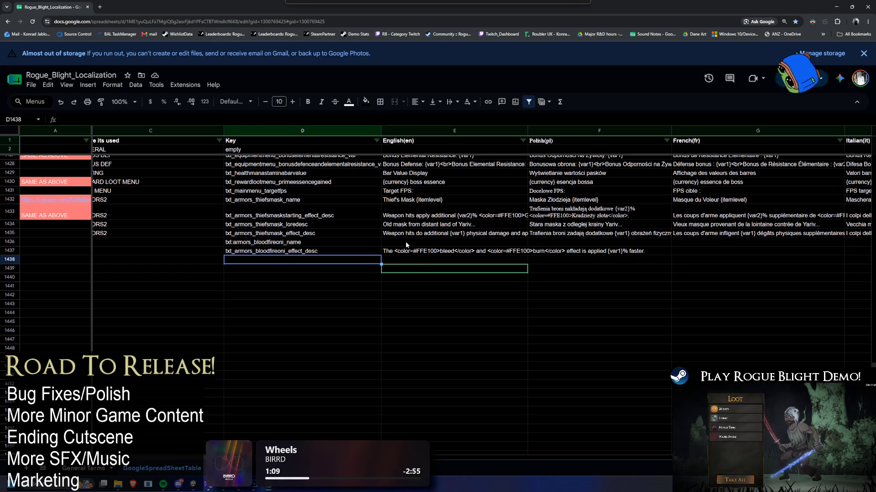
pyautogui.click(456, 259)
pyautogui.keyDown('ctrl'); pyautogui.scroll(4, 503, 310); pyautogui.keyUp('ctrl')
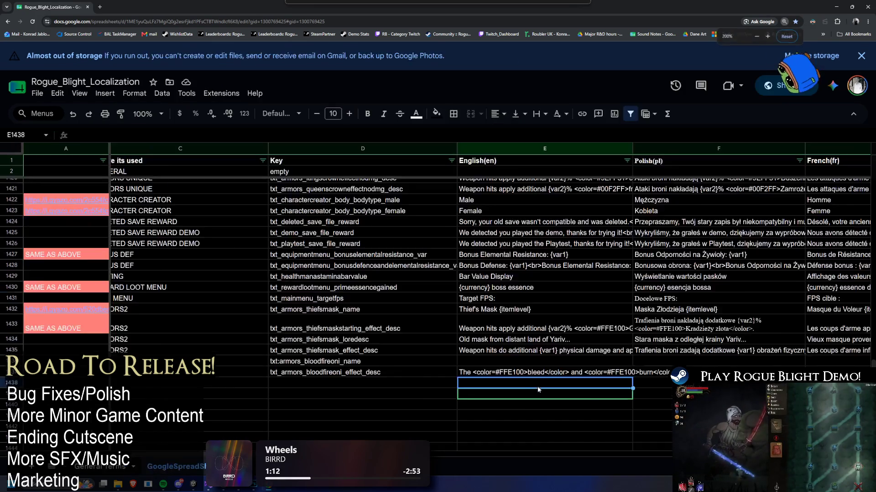
pyautogui.keyDown('ctrl'); pyautogui.scroll(-5, 575, 375); pyautogui.keyUp('ctrl')
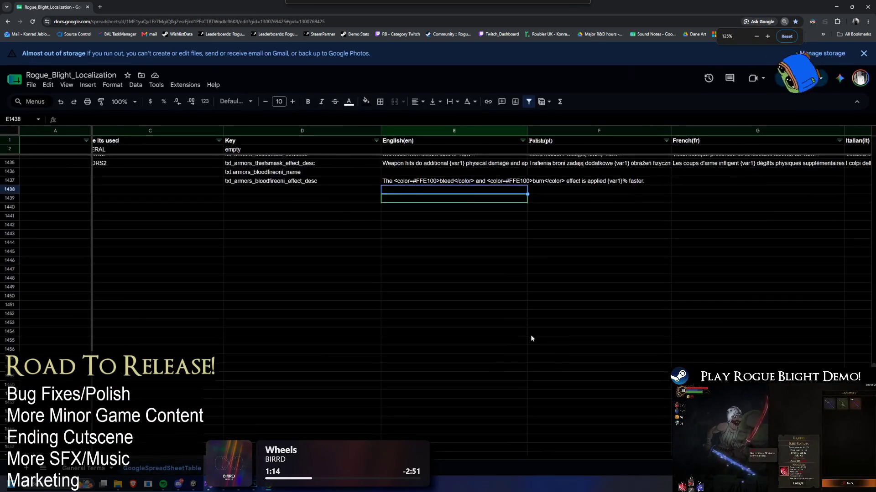
pyautogui.keyDown('ctrl'); pyautogui.scroll(2, 538, 342); pyautogui.keyUp('ctrl')
# Step: Change the bleed colour in E1437's description from FFE100 to A40012
pyautogui.doubleClick(616, 327)
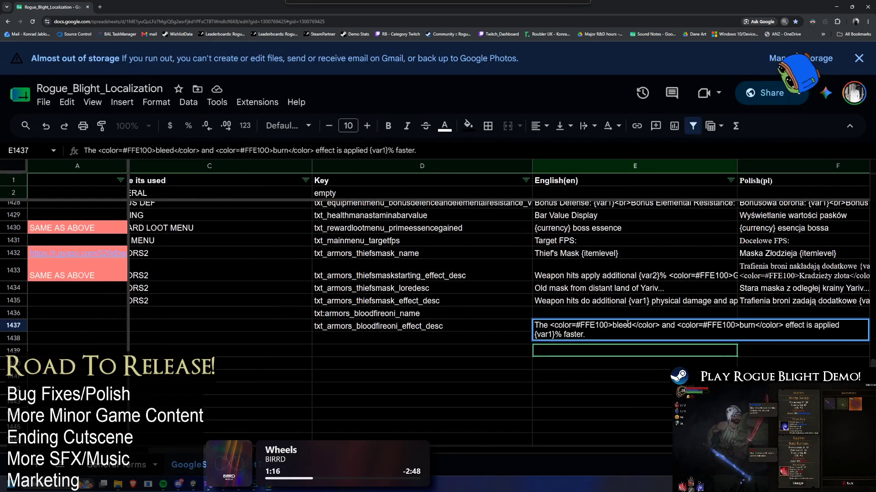
pyautogui.moveTo(611, 326)
pyautogui.mouseDown()
pyautogui.moveTo(537, 326)
pyautogui.moveTo(550, 326)
pyautogui.mouseUp()
pyautogui.write('#A40012')
pyautogui.hotkey('ctrl', 'z')
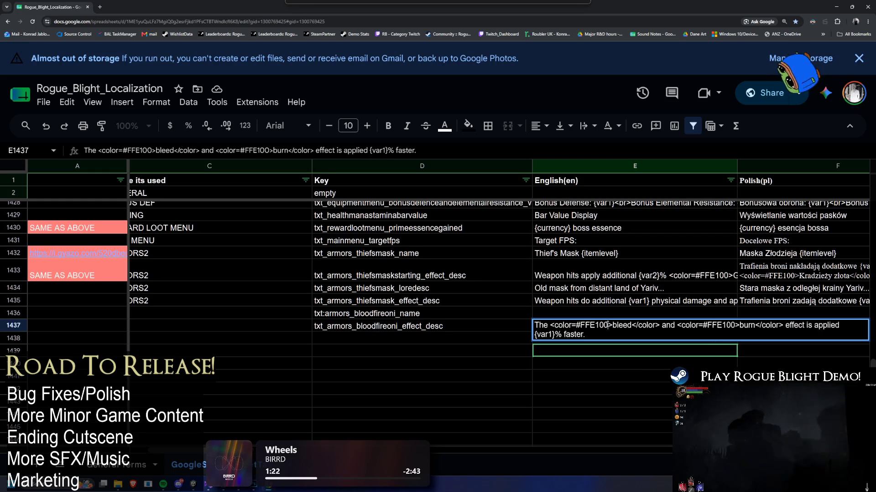
pyautogui.moveTo(608, 325); pyautogui.dragTo(581, 326)
pyautogui.write('A40012')
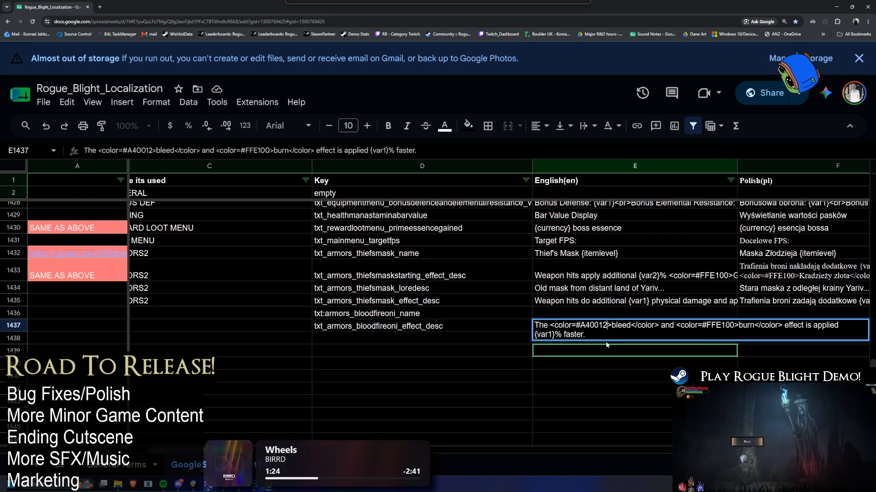
pyautogui.hotkey('alt', 'Tab')
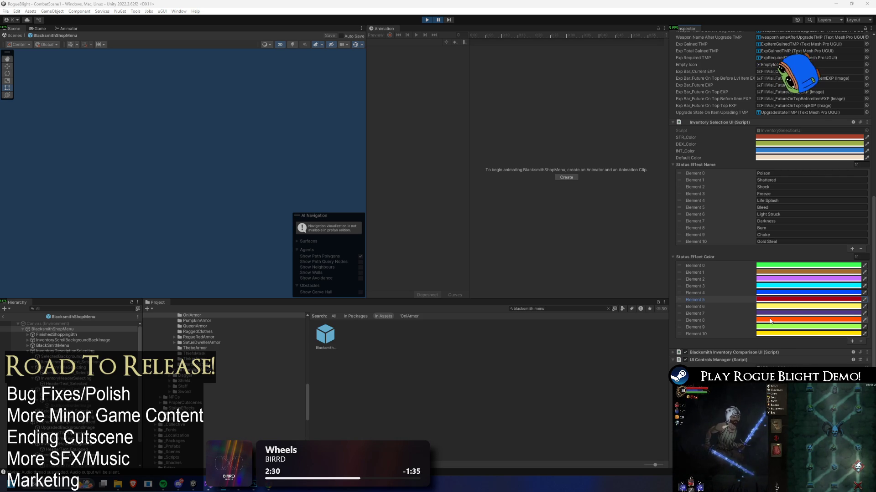
# Step: Check the Burn colour in Status Effect Color Element 8 before returning to the spreadsheet
pyautogui.click(784, 324)
pyautogui.hotkey('alt', 'Tab')
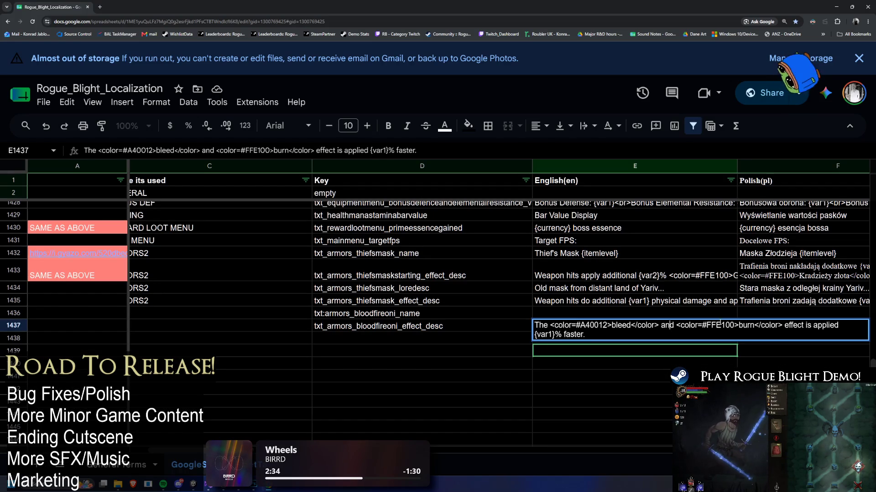
# Step: Replace the burn tag colour in E1437 with #FF4E00 and commit the description
pyautogui.hotkey('ctrl', 'shift', 'Right')
pyautogui.write('#FF4E00')
pyautogui.press('BackSpace')
pyautogui.click(706, 346)
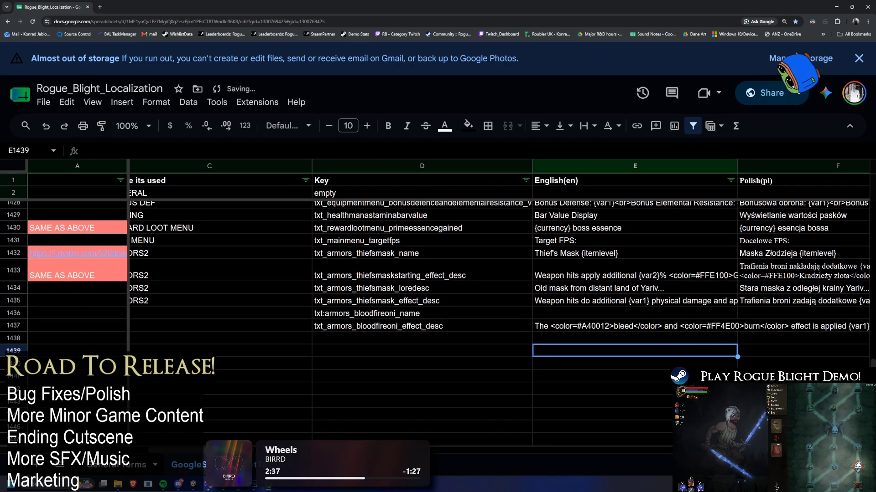
# Step: Enter 'Bloodfire Oni' as the English name in E1436
pyautogui.hscroll(5, 321, 433)
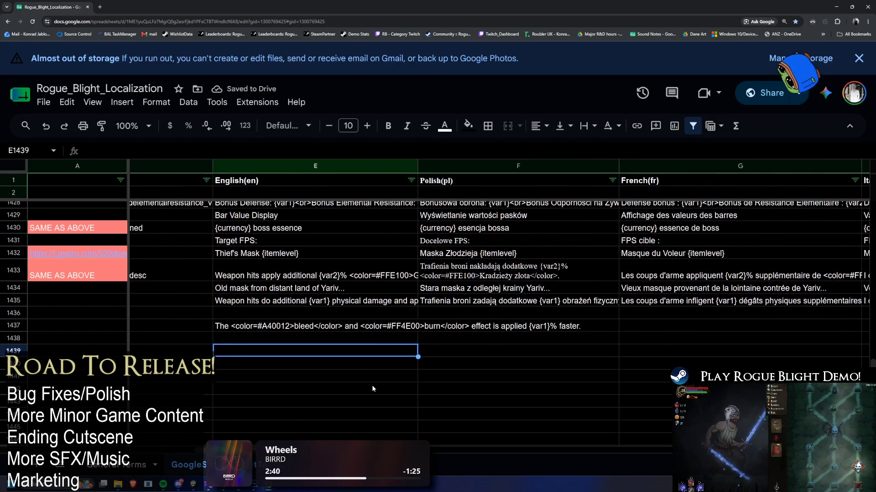
pyautogui.hscroll(-3, 258, 389)
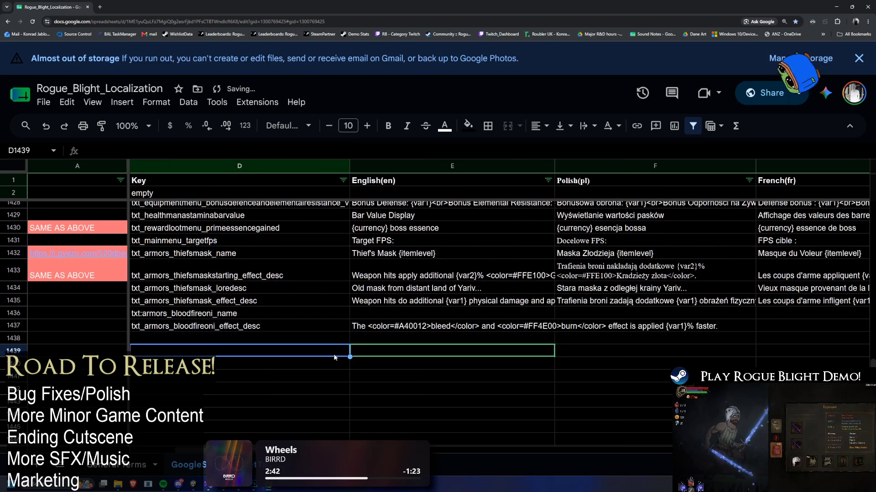
pyautogui.moveTo(415, 301); pyautogui.dragTo(417, 311)
pyautogui.click(418, 312)
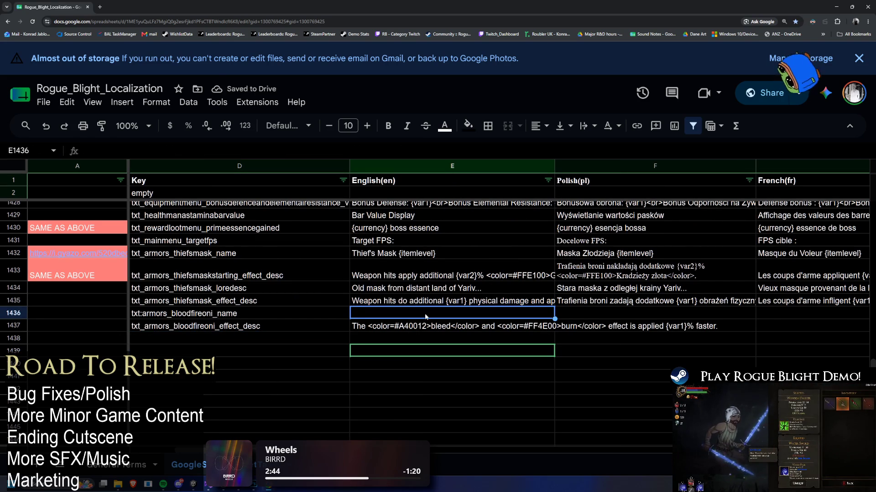
pyautogui.write('Bloodfire Oni')
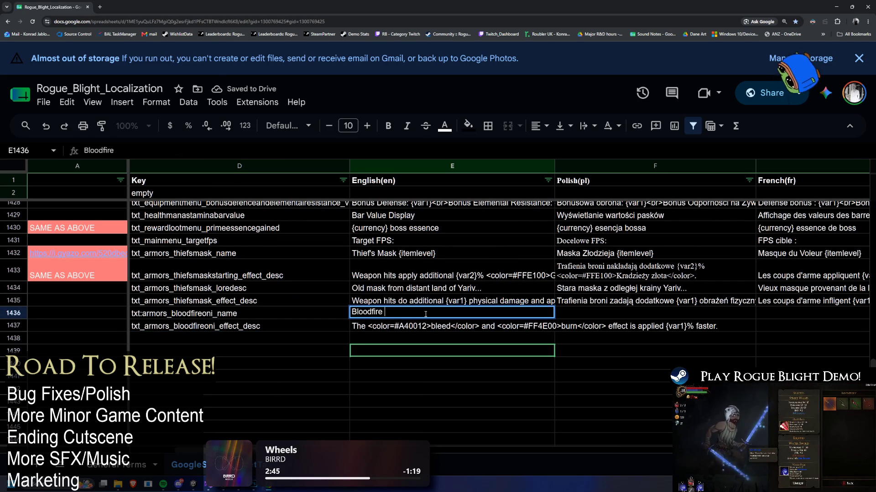
pyautogui.press('Return')
# Step: Copy the Bloodfire Oni name and description cells E1436:E1437
pyautogui.scroll(1, 540, 291)
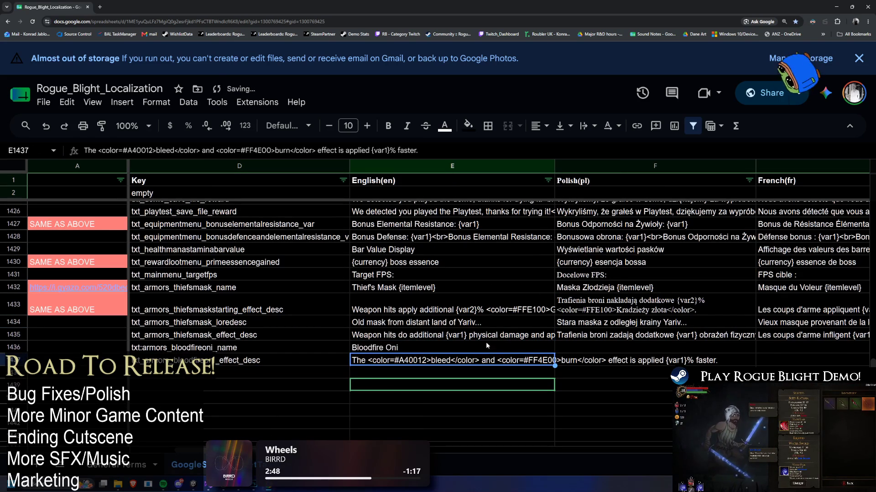
pyautogui.click(504, 343)
pyautogui.hotkey('shift', 'Down')
pyautogui.hotkey('ctrl', 'c')
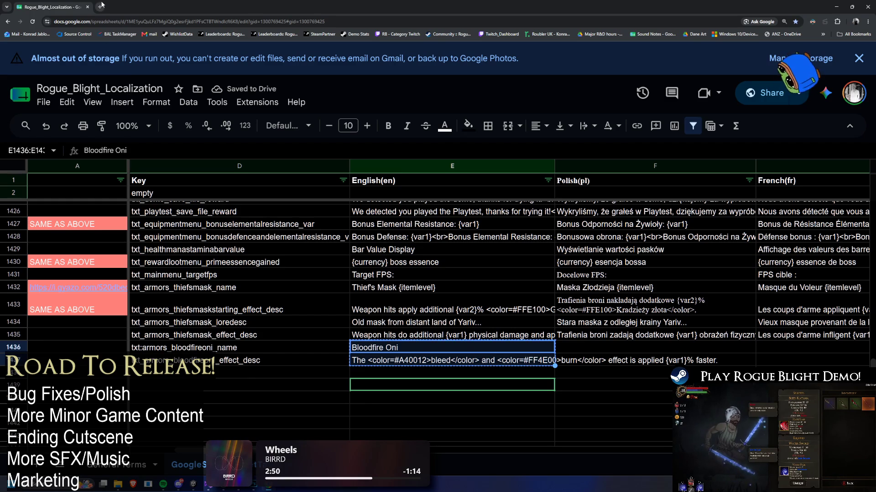
pyautogui.click(100, 6)
pyautogui.hotkey('ctrl', 'w')
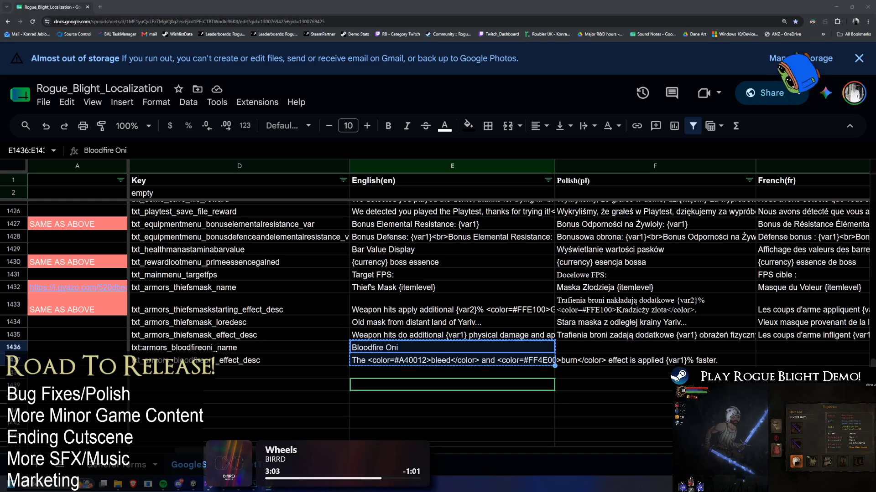
pyautogui.moveTo(606, 181)
pyautogui.mouseDown()
pyautogui.moveTo(862, 180)
pyautogui.moveTo(167, 188)
pyautogui.moveTo(502, 183)
pyautogui.mouseUp()
# Step: Copy the language header row and reselect the bloodfireoni description in E1437
pyautogui.hotkey('ctrl', 'c')
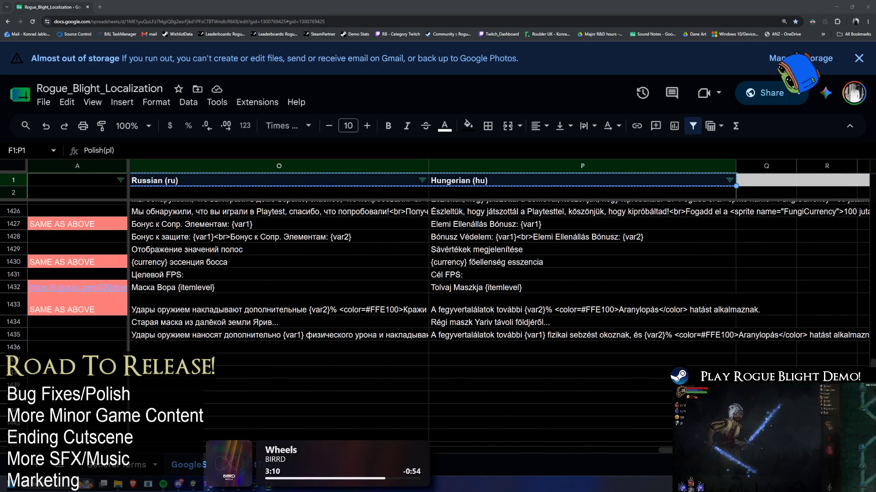
pyautogui.click(146, 304)
pyautogui.click(69, 301)
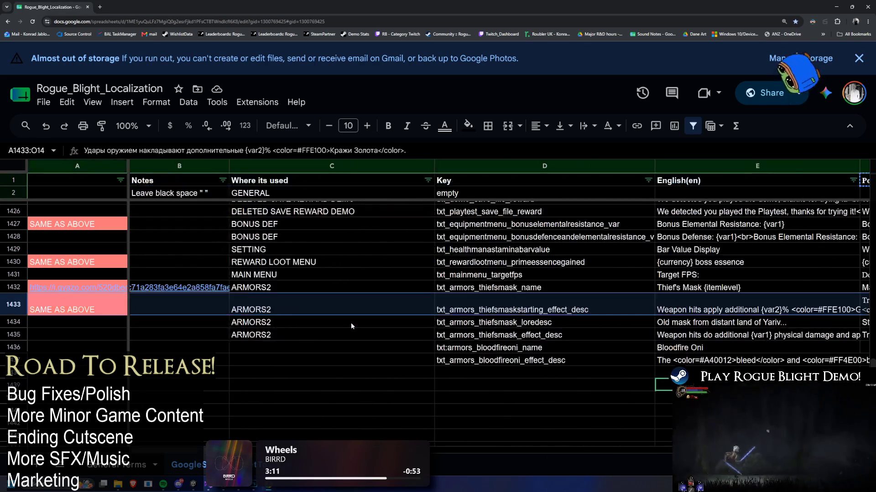
pyautogui.click(251, 322)
pyautogui.click(757, 360)
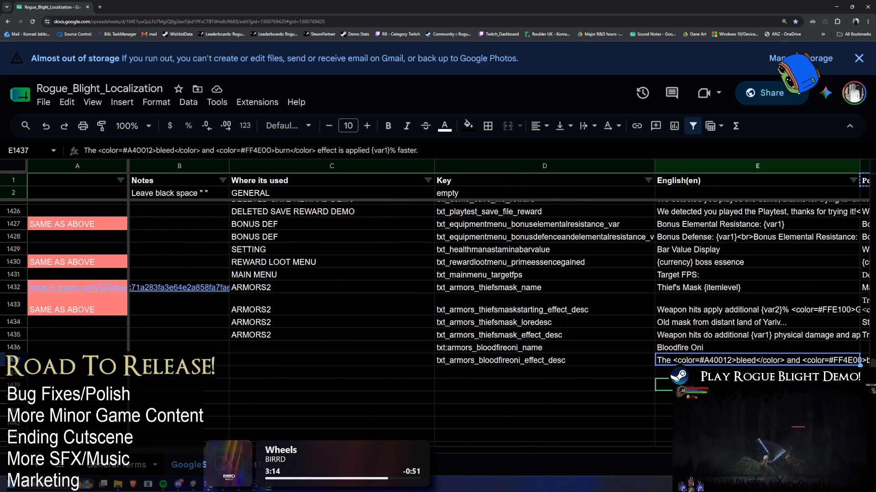
# Step: Find 'effect is applied {var1}%' and copy the bleed effect translations in row 493
pyautogui.hscroll(5, 440, 404)
pyautogui.doubleClick(378, 361)
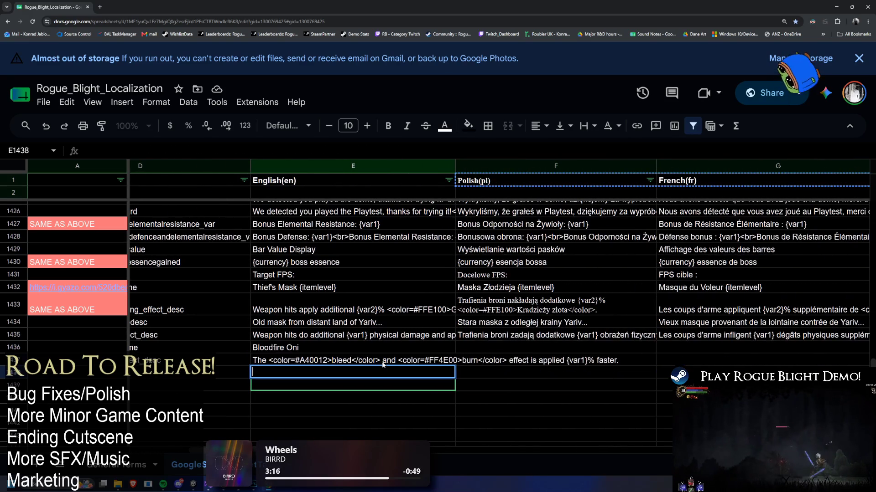
pyautogui.moveTo(507, 360); pyautogui.dragTo(611, 360)
pyautogui.hotkey('ctrl', 'f')
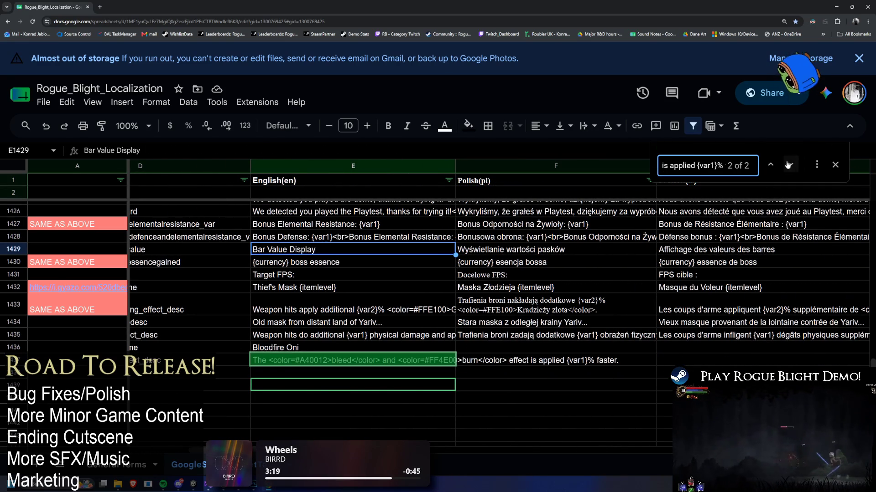
pyautogui.click(770, 164)
pyautogui.moveTo(362, 210)
pyautogui.mouseDown()
pyautogui.moveTo(871, 220)
pyautogui.moveTo(620, 219)
pyautogui.moveTo(620, 209)
pyautogui.mouseUp()
pyautogui.hotkey('ctrl', 'c')
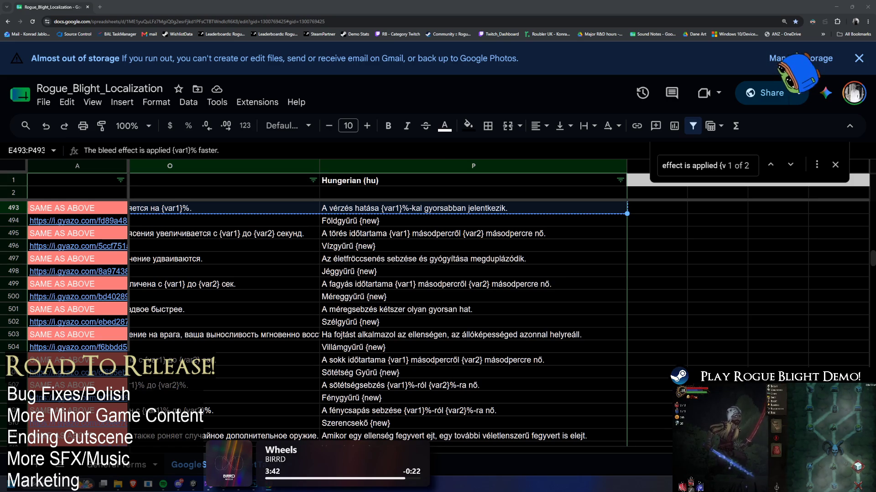
# Step: Search 'burn' and copy the txt_statuseffect_burn_name translations, D977:P977, through Hungarian
pyautogui.click(399, 276)
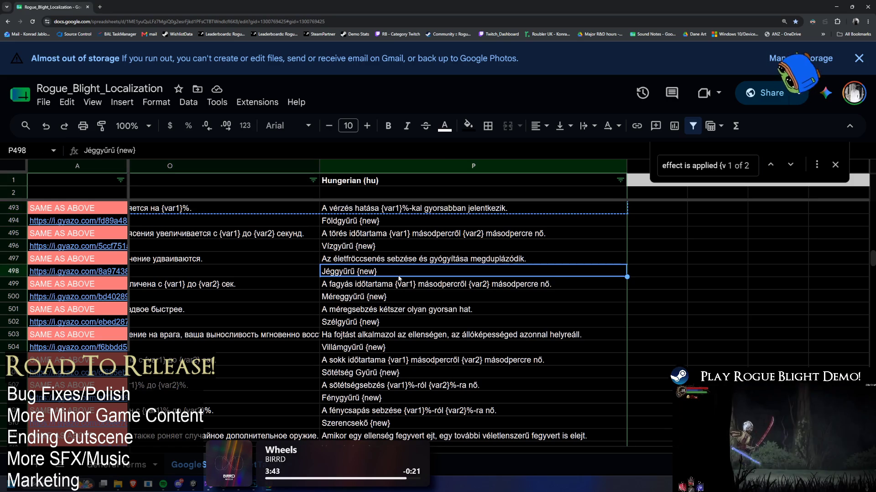
pyautogui.hotkey('ctrl', 'f')
pyautogui.write('burn')
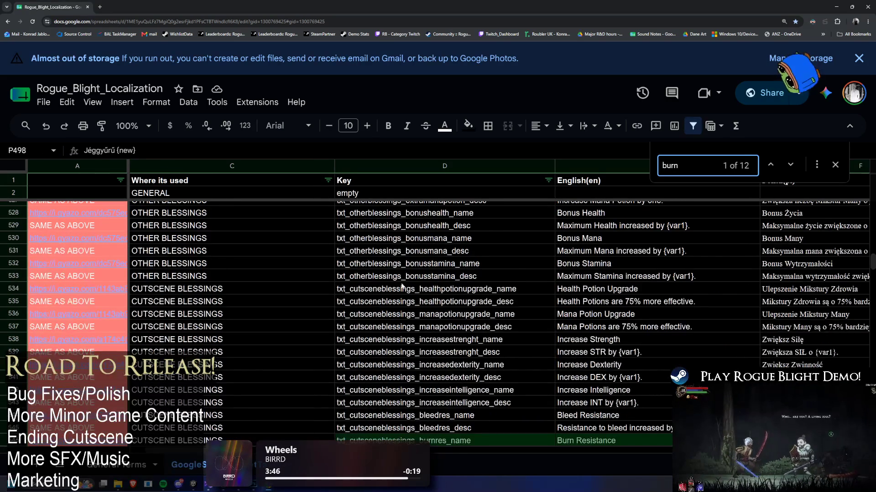
pyautogui.click(790, 166)
pyautogui.click(790, 166)
pyautogui.click(790, 166)
pyautogui.click(790, 166)
pyautogui.click(790, 166)
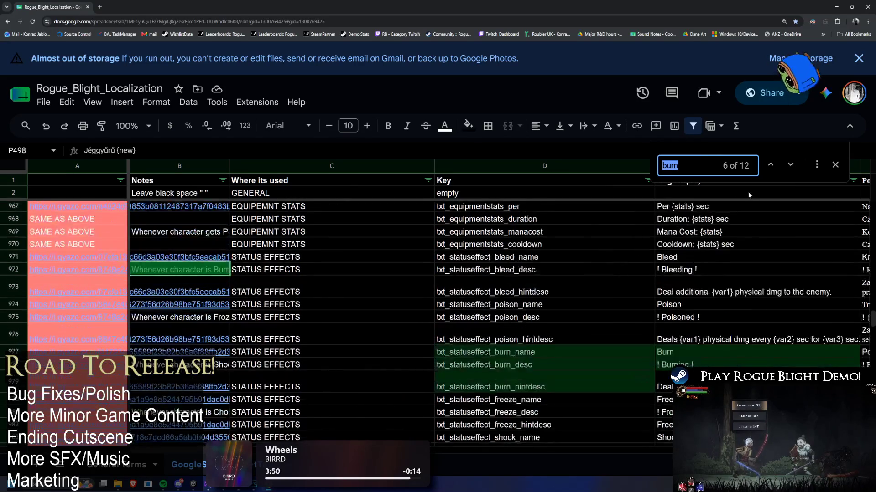
pyautogui.scroll(-2, 729, 269)
pyautogui.click(578, 286)
pyautogui.hotkey('ctrl', 'shift', 'Right')
pyautogui.hotkey('shift', 'Left')
pyautogui.hotkey('ctrl', 'c')
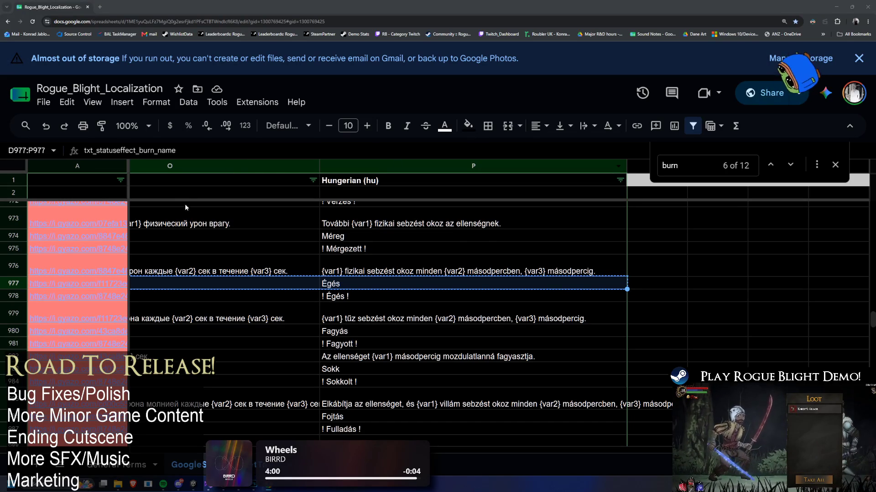
# Step: Scroll back down to the Bloodfire Oni rows near 1436
pyautogui.scroll(-4, 751, 213)
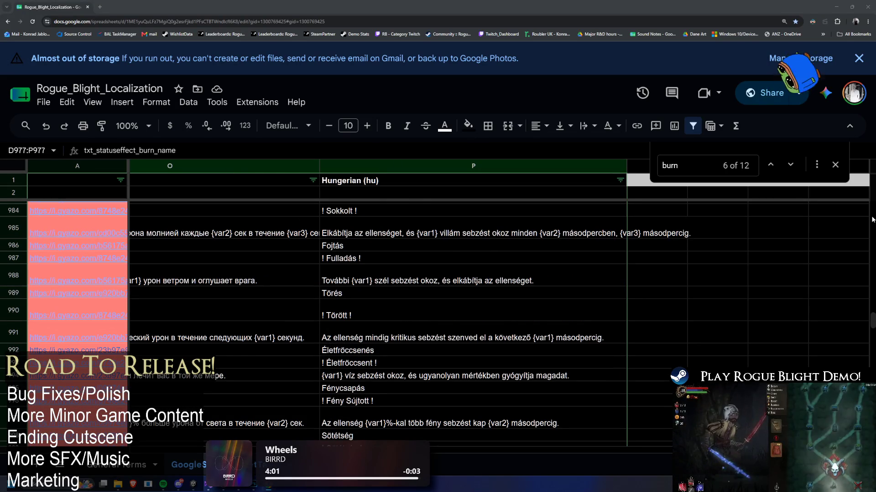
pyautogui.moveTo(871, 321); pyautogui.dragTo(871, 365)
pyautogui.click(839, 368)
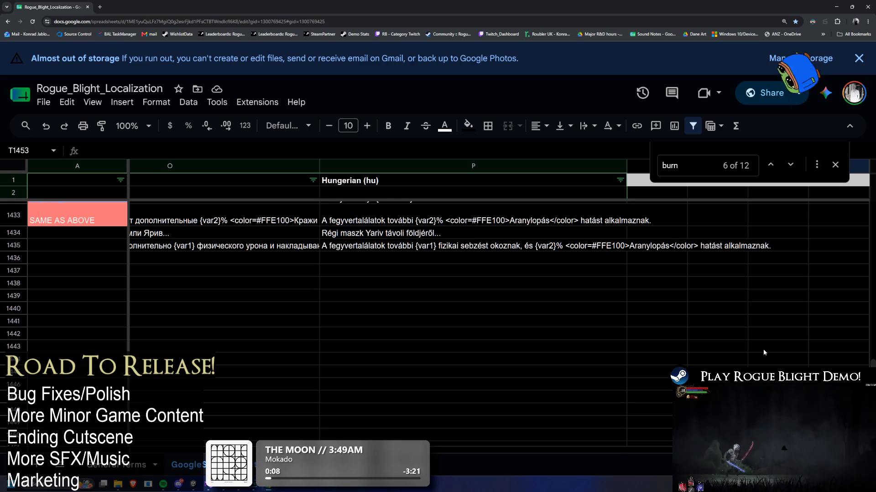
# Step: Review the Bloodfire Oni key rows sideways, then minimize Chrome to reveal Unity
pyautogui.hscroll(-2, 763, 349)
pyautogui.hscroll(-15, 203, 420)
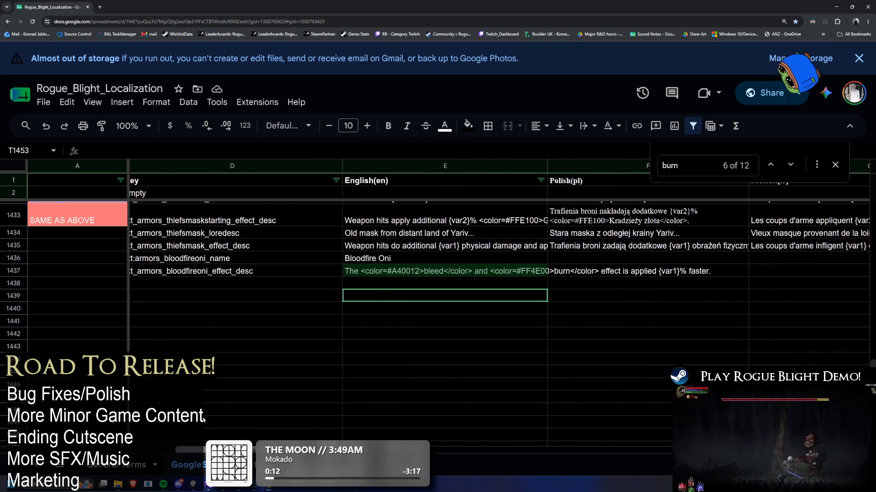
pyautogui.hscroll(3, 204, 420)
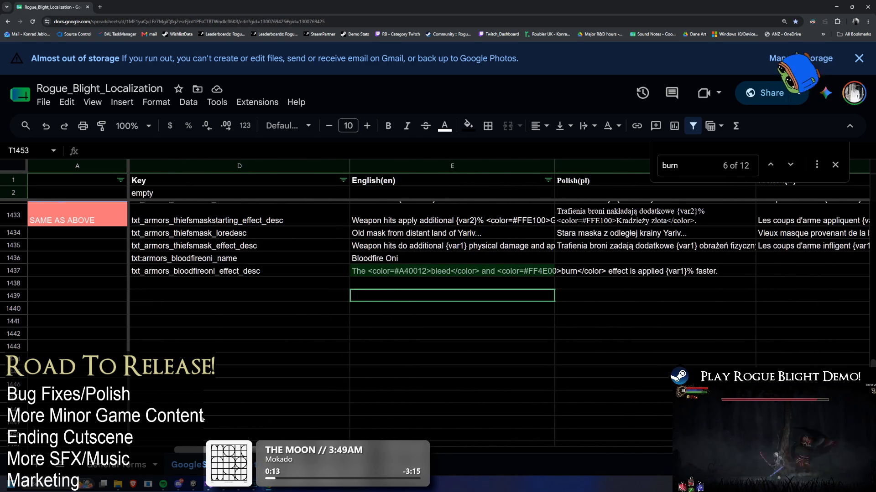
pyautogui.press('super+Down')
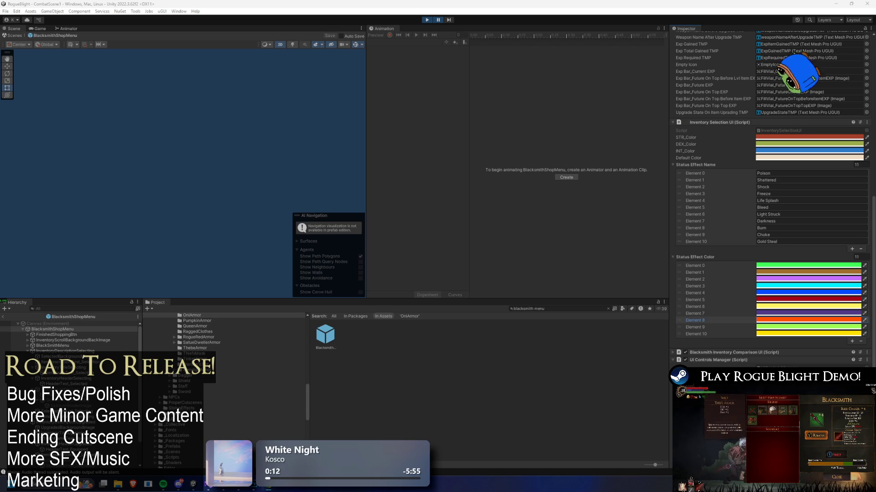
# Step: Pull the GoogleSpreadSheet string table found via 'google', stop Play mode, and pull again
pyautogui.click(570, 309)
pyautogui.write('g')
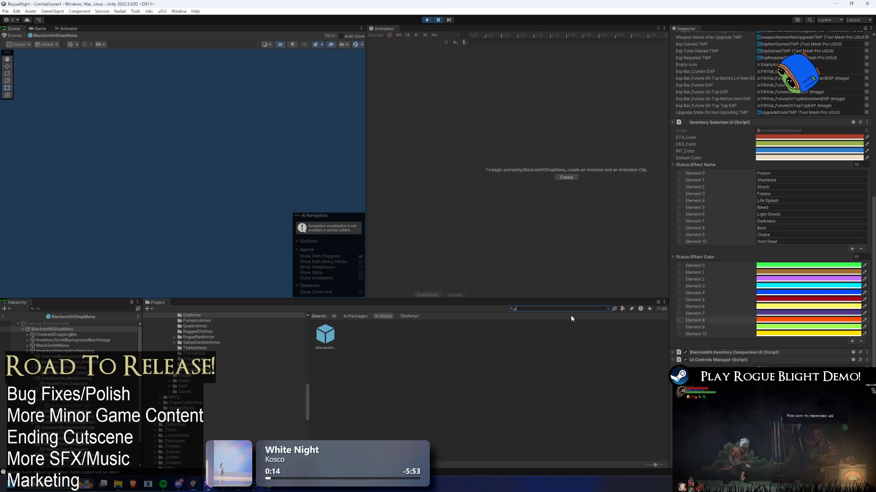
pyautogui.write('oogle')
pyautogui.click(354, 335)
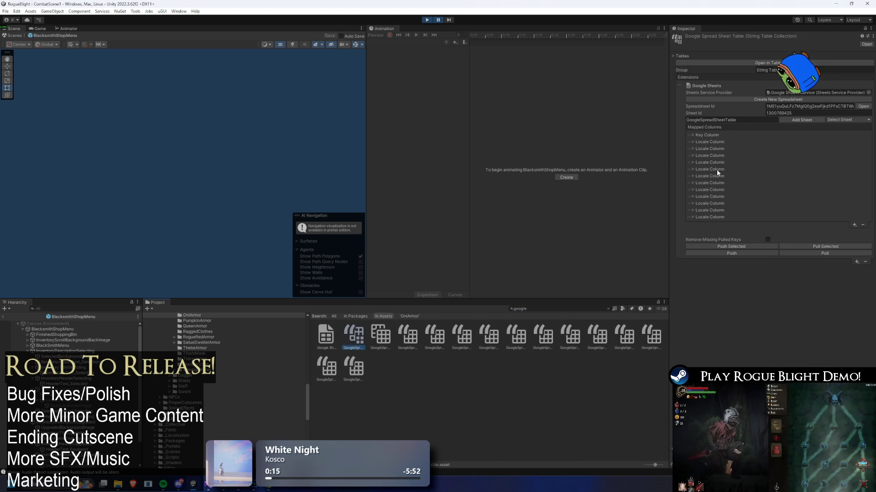
pyautogui.click(823, 254)
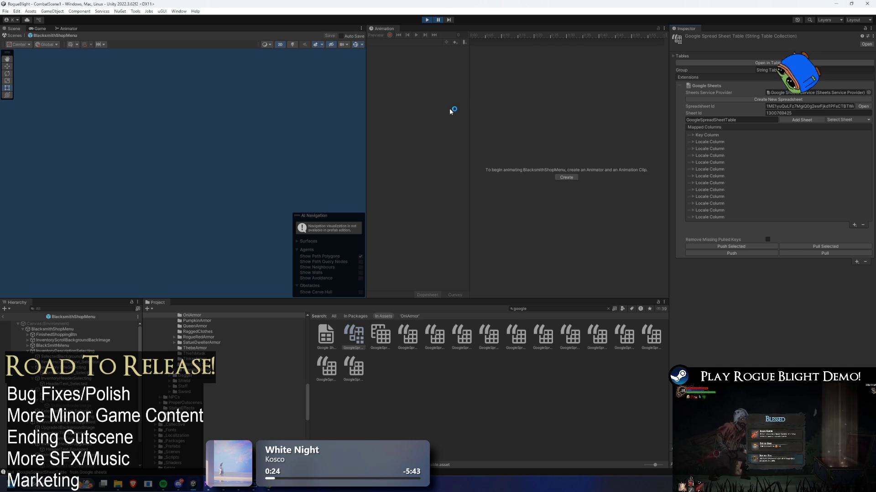
pyautogui.click(426, 20)
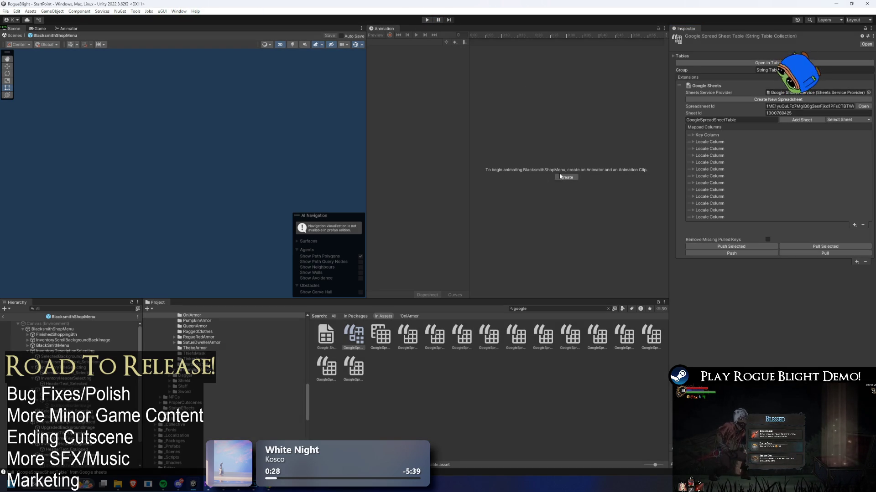
pyautogui.click(803, 253)
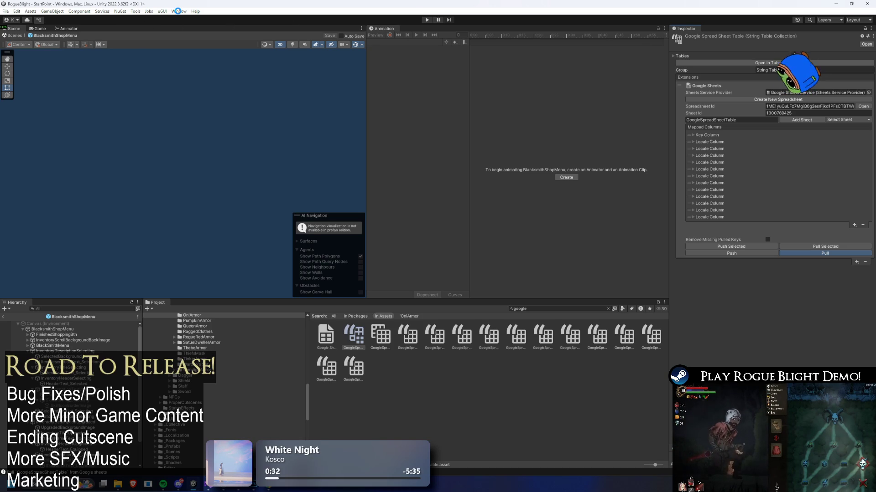
pyautogui.click(178, 12)
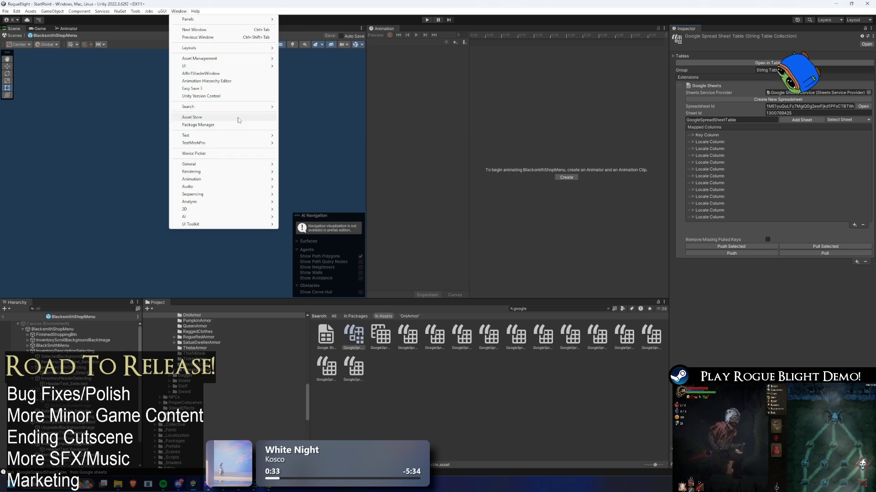
pyautogui.moveTo(237, 58)
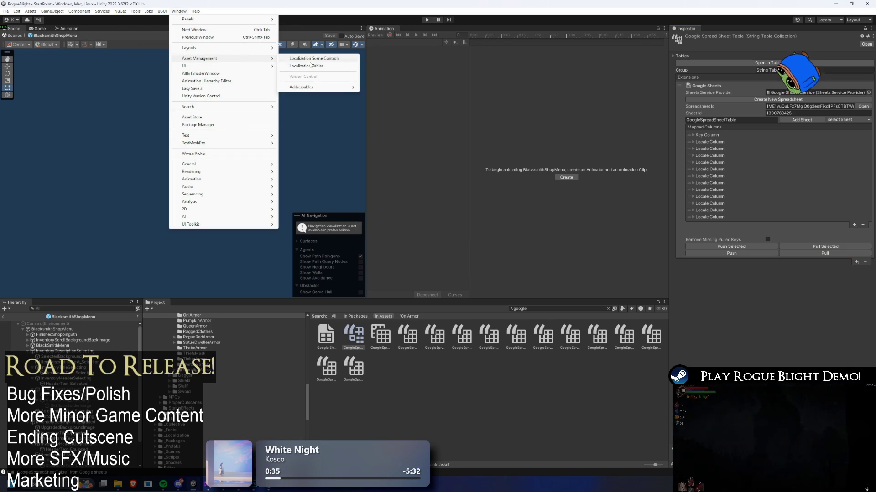
pyautogui.click(314, 76)
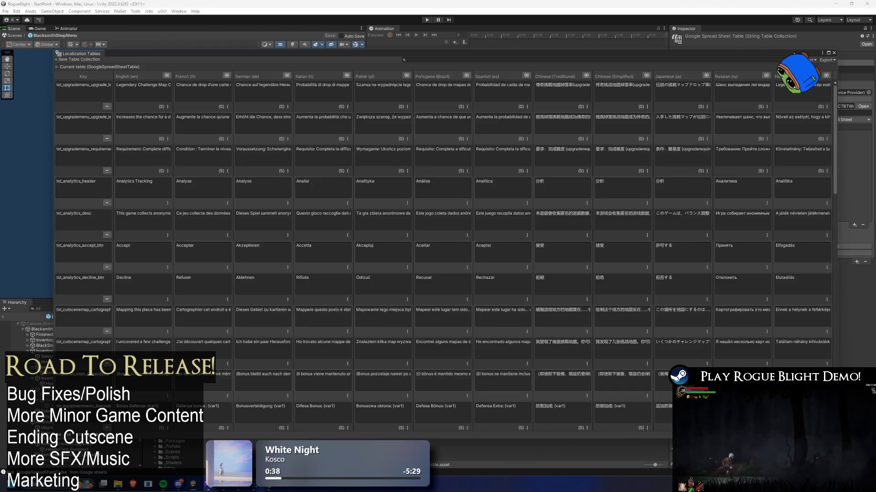
pyautogui.scroll(-10, 241, 334)
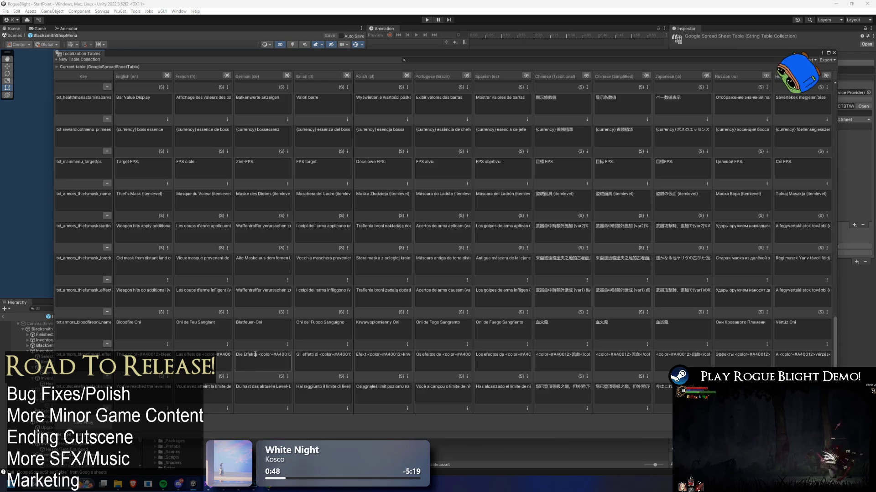
pyautogui.click(834, 52)
pyautogui.click(521, 370)
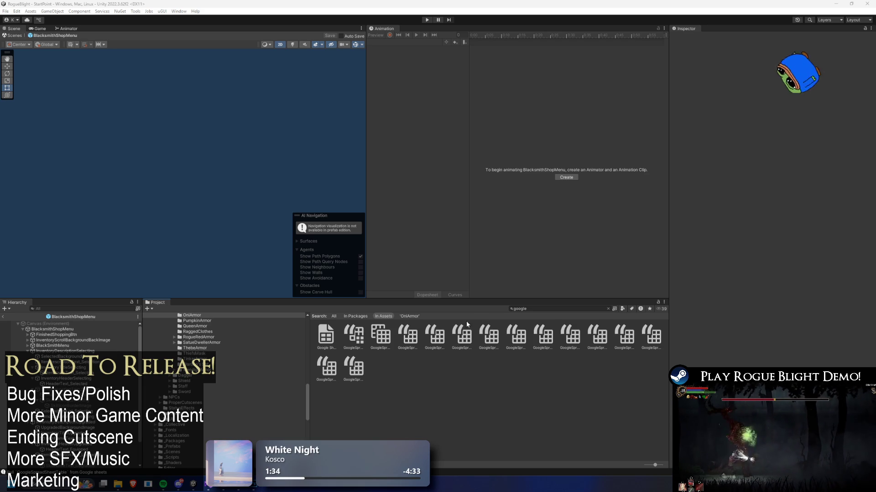
pyautogui.click(354, 337)
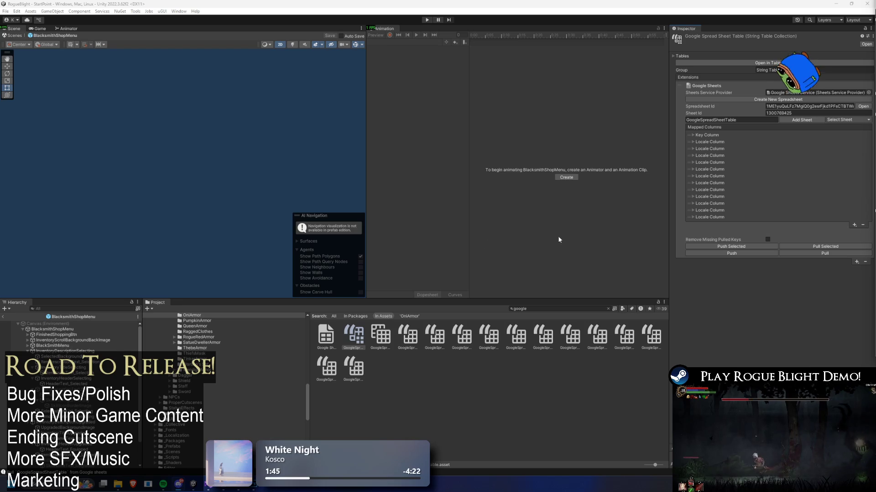
# Step: Inspect the Bloodfire Oni English entry in the Localization Tables without changing it
pyautogui.click(179, 11)
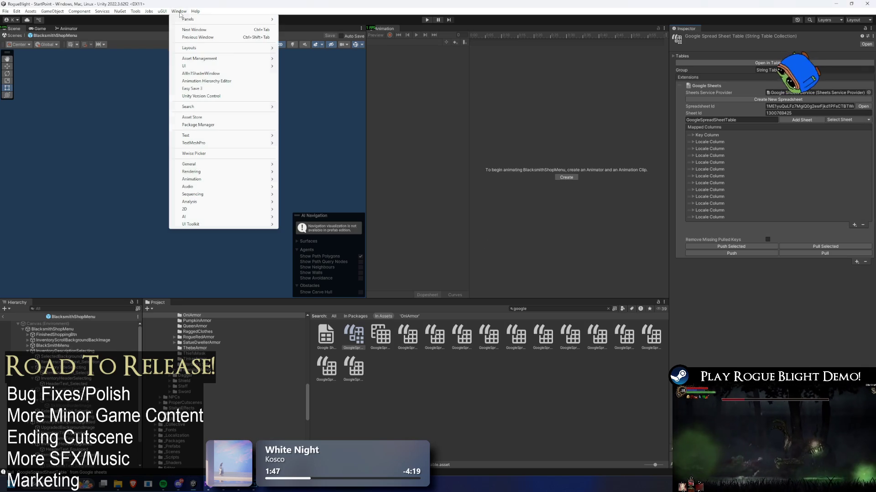
pyautogui.moveTo(256, 60)
pyautogui.click(326, 70)
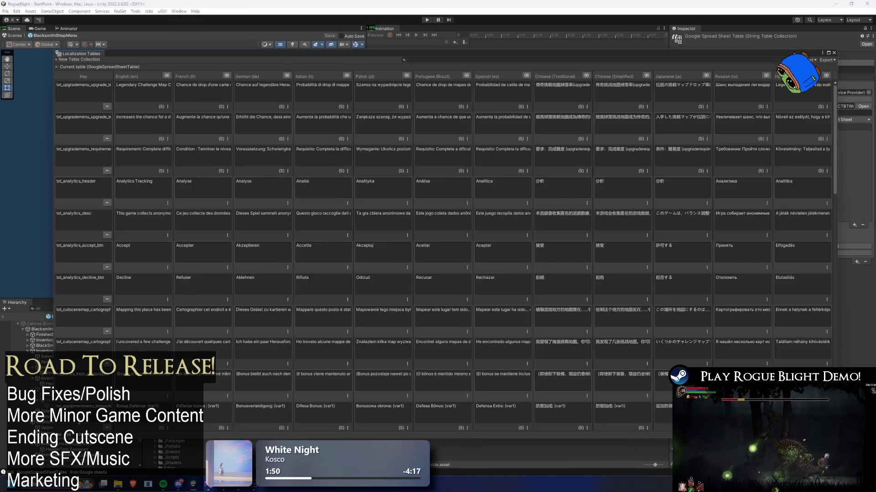
pyautogui.scroll(-5, 190, 368)
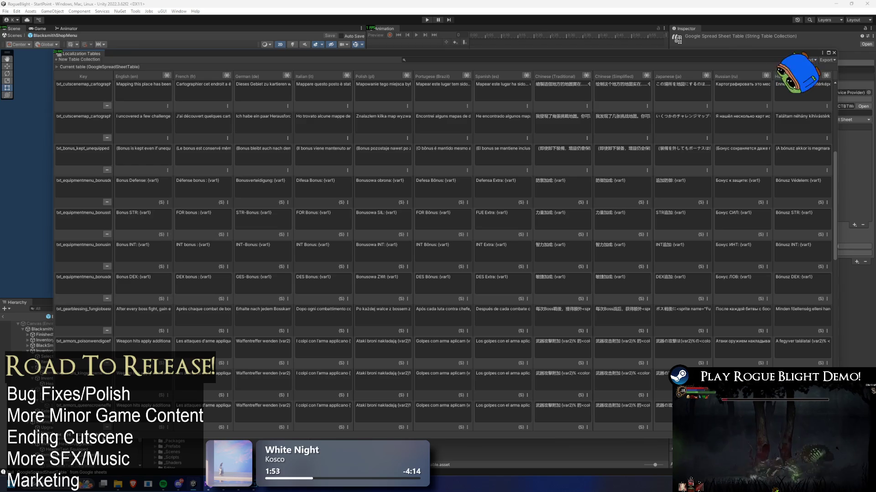
pyautogui.scroll(-5, 175, 377)
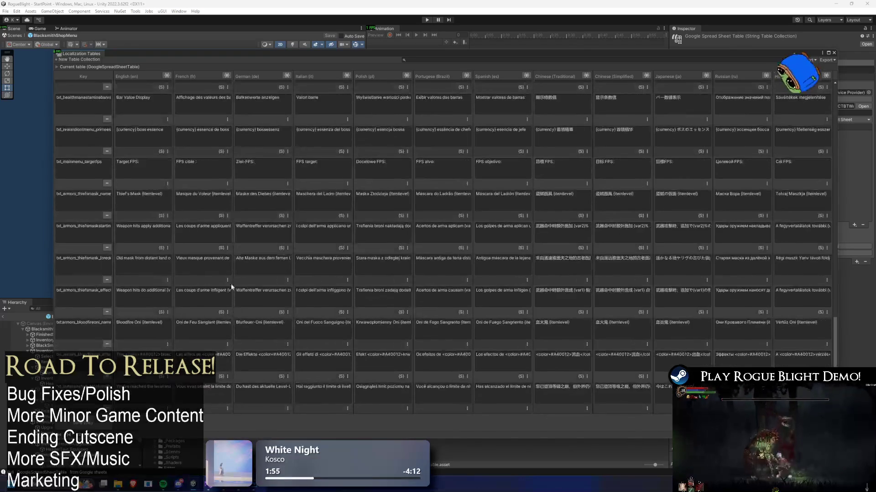
pyautogui.click(168, 344)
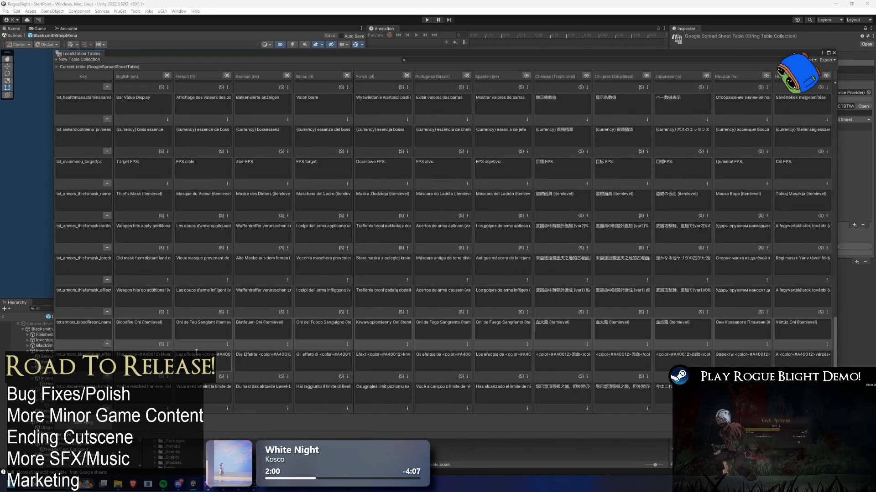
pyautogui.click(201, 367)
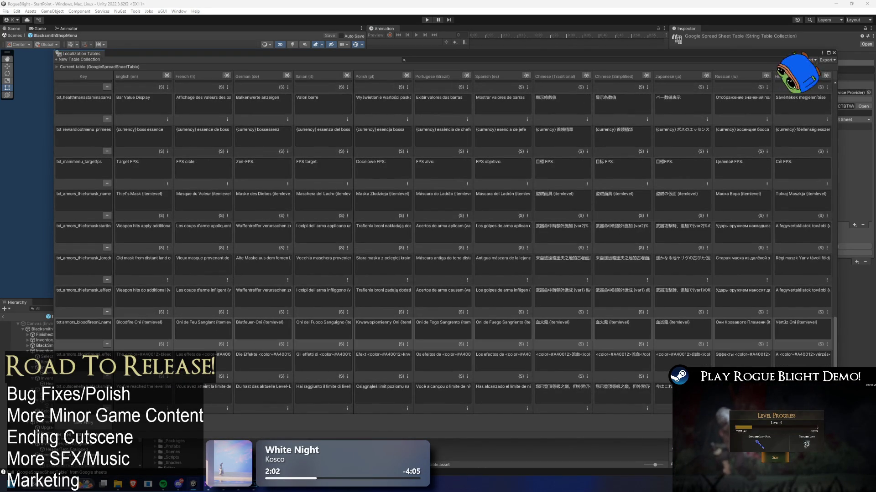
pyautogui.click(834, 53)
pyautogui.click(523, 380)
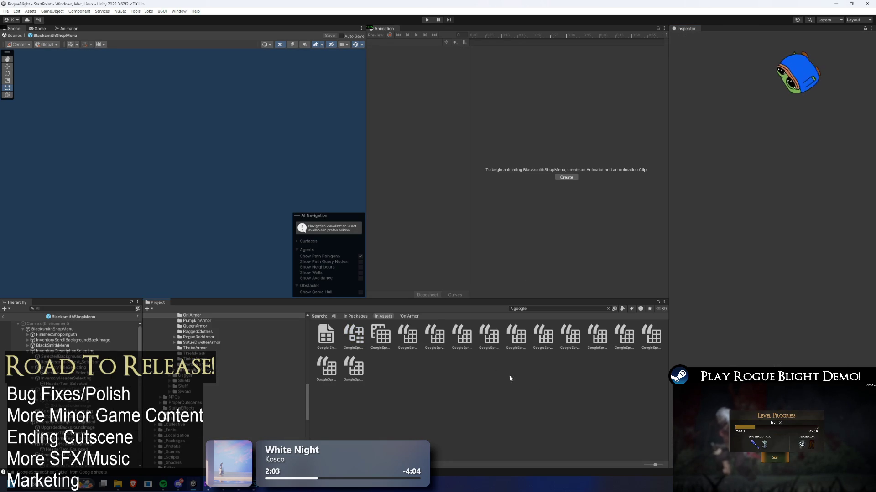
# Step: Switch to Visual Studio and back, then view the GoogleSpreadSheetTable asset settings
pyautogui.hotkey('alt', 'Tab')
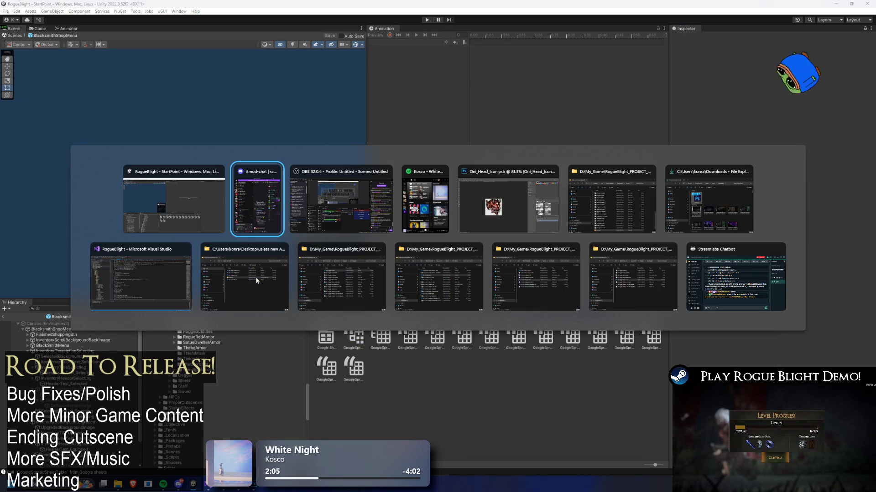
pyautogui.hotkey('alt', 'Tab')
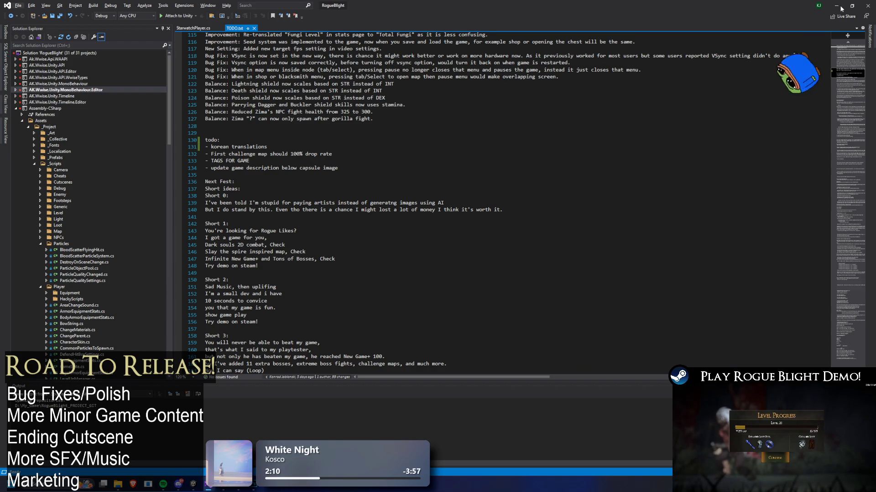
pyautogui.click(837, 6)
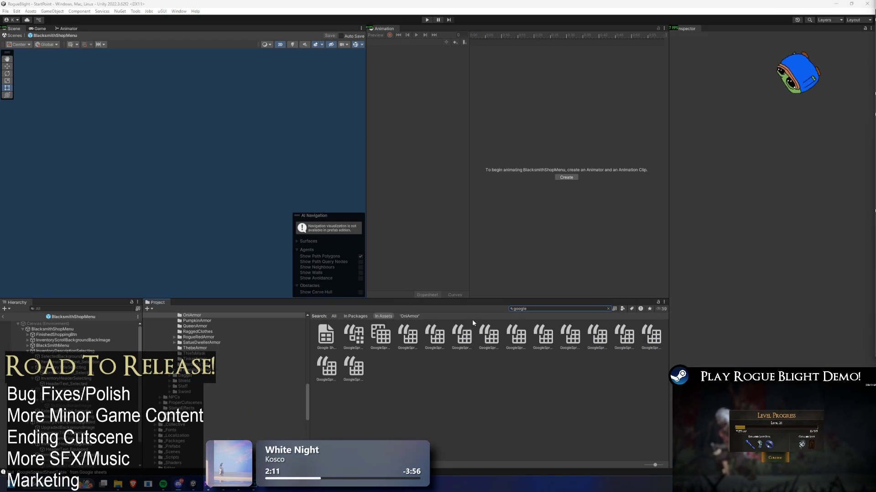
pyautogui.click(354, 336)
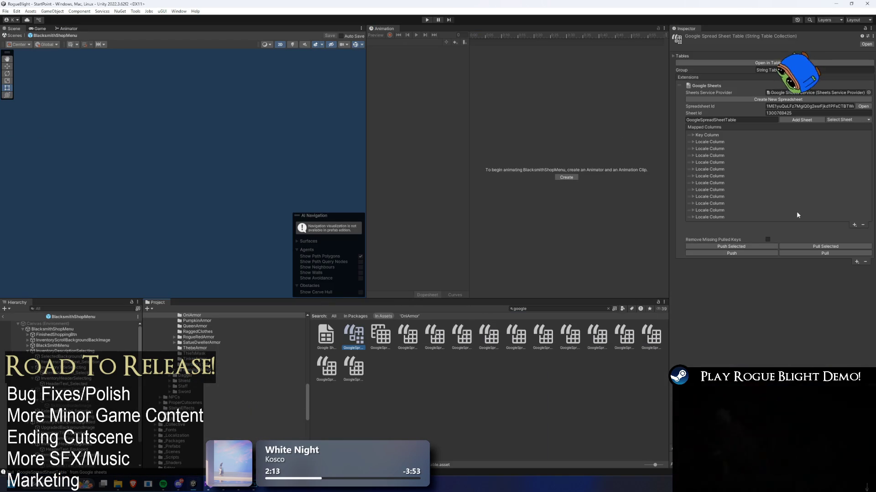
# Step: Search the Project for 'oni head' and select the Oni Head prefab
pyautogui.doubleClick(559, 309)
pyautogui.write('oni head')
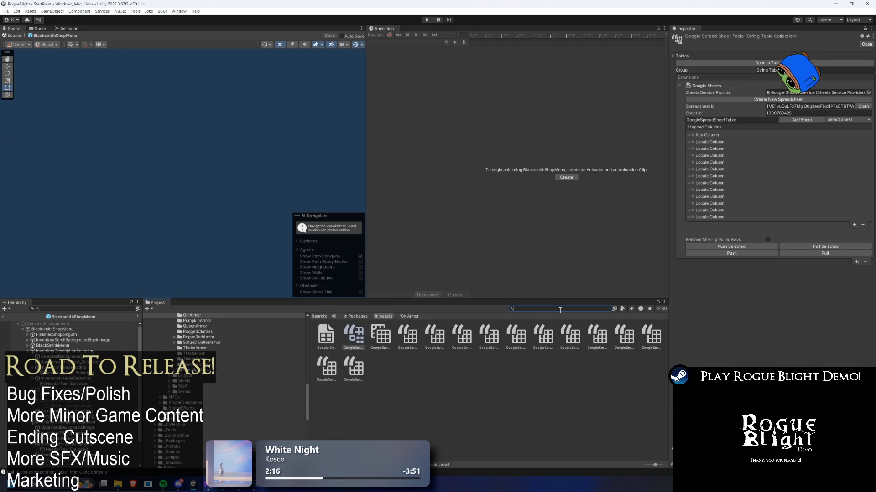
pyautogui.click(352, 336)
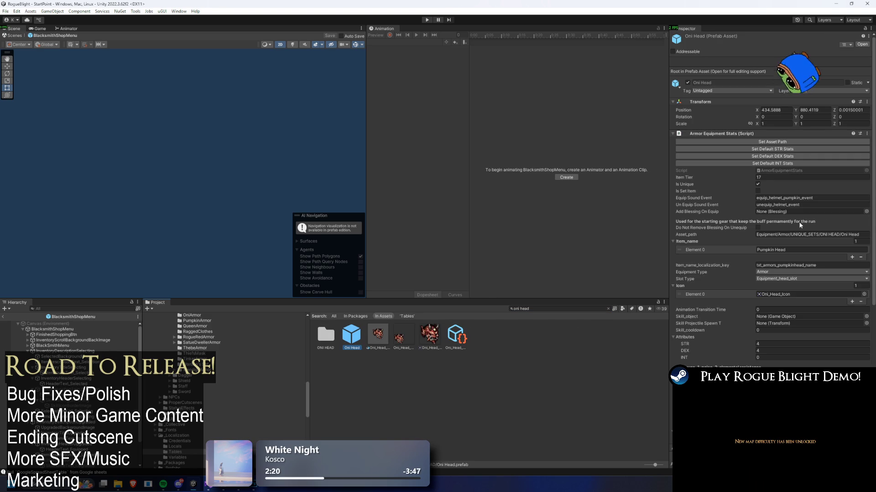
# Step: Check the bloodfireoni rows in the Localization Tables window
pyautogui.click(178, 11)
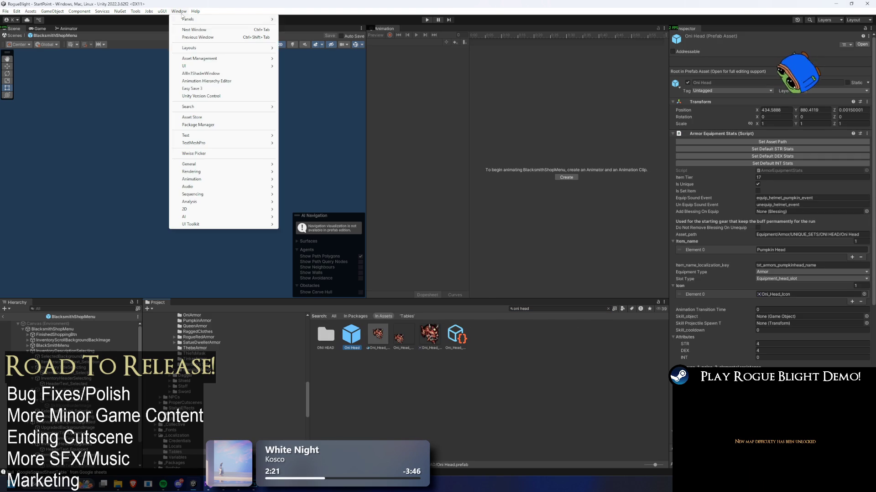
pyautogui.moveTo(256, 59)
pyautogui.click(306, 66)
pyautogui.scroll(-5, 174, 385)
pyautogui.scroll(-5, 174, 385)
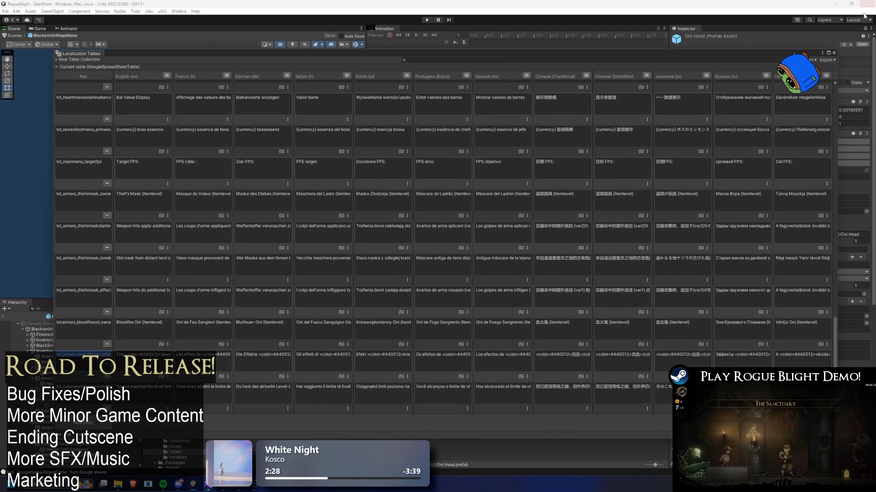
pyautogui.click(834, 53)
# Step: Paste txt_armors_bloodfireoni_effect_desc into the Oni Head's item name localization key
pyautogui.click(823, 198)
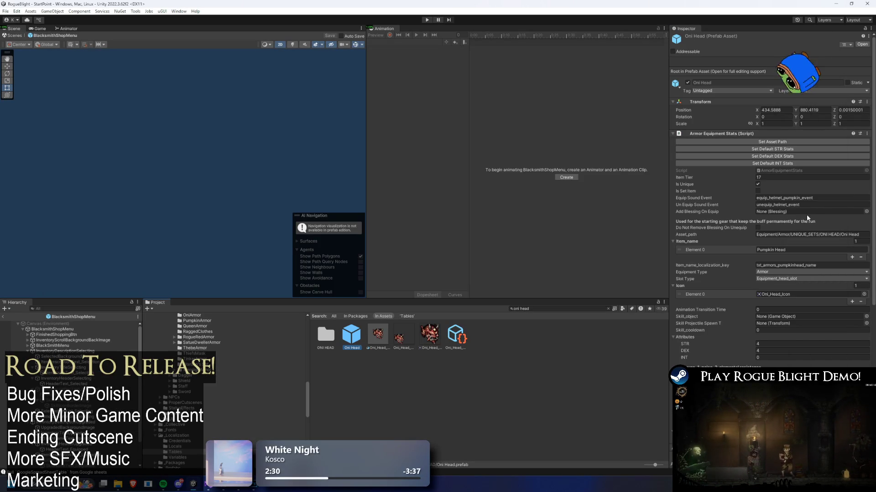
pyautogui.click(814, 205)
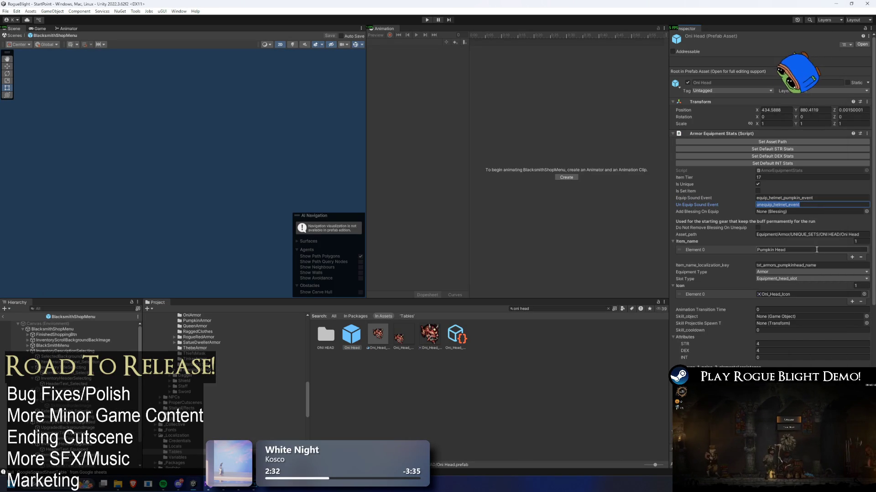
pyautogui.click(833, 266)
pyautogui.write('txt_armors_bloodfireoni_effect_desc')
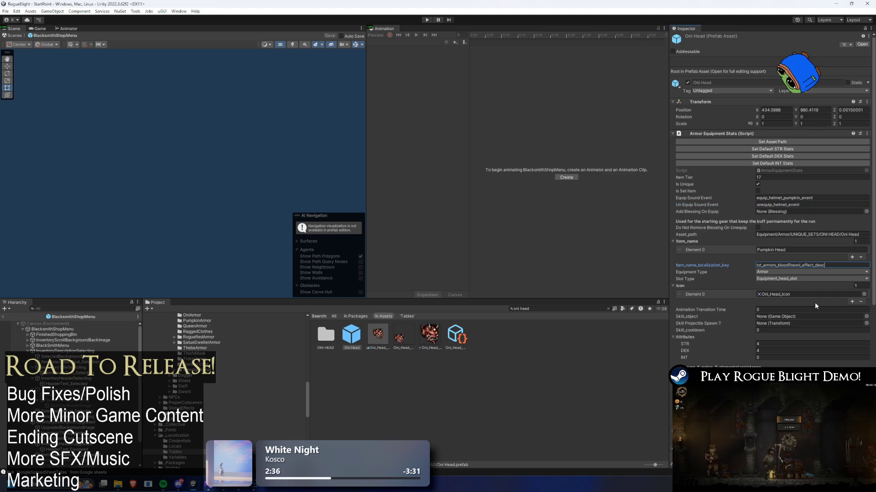
pyautogui.scroll(-5, 808, 267)
pyautogui.scroll(-3, 808, 267)
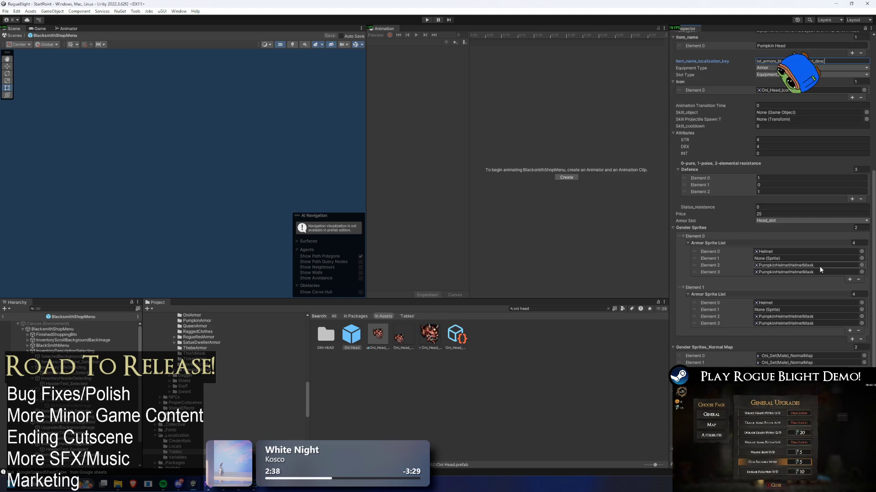
# Step: Reopen the Localization Tables to recheck the bloodfireoni entries
pyautogui.hotkey('alt', 'Tab')
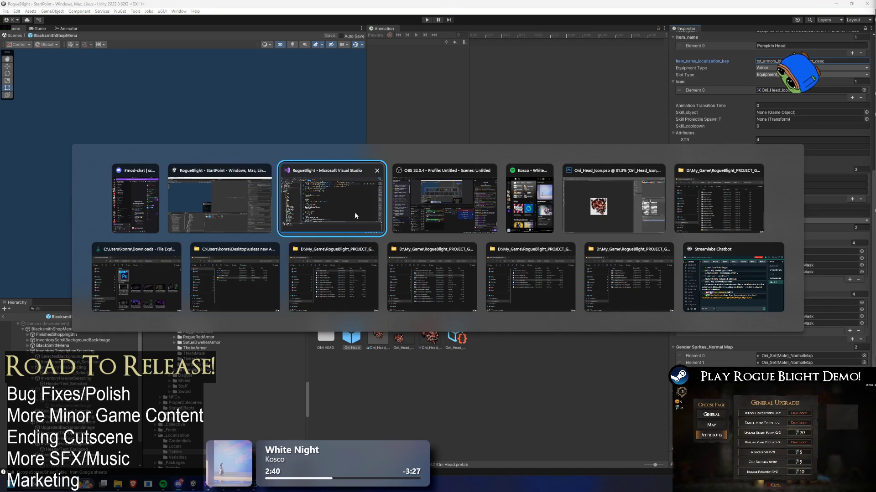
pyautogui.press('Escape')
pyautogui.click(179, 11)
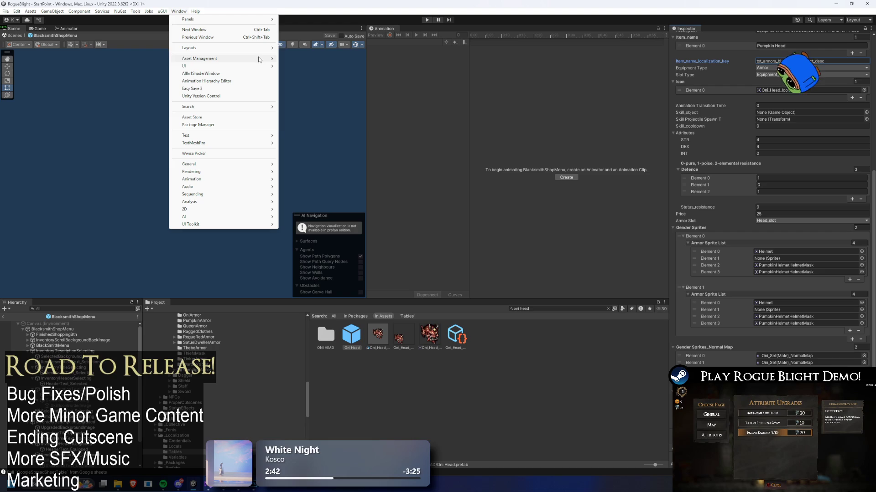
pyautogui.moveTo(259, 59)
pyautogui.click(319, 67)
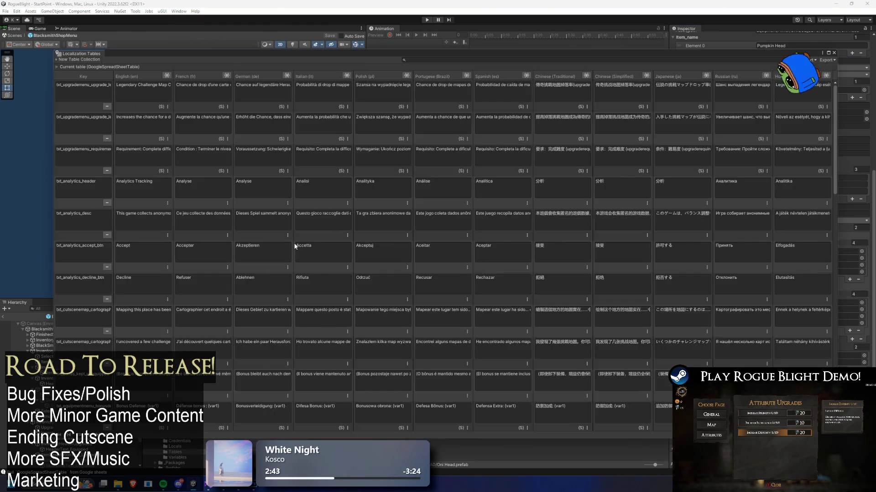
pyautogui.scroll(-4, 157, 380)
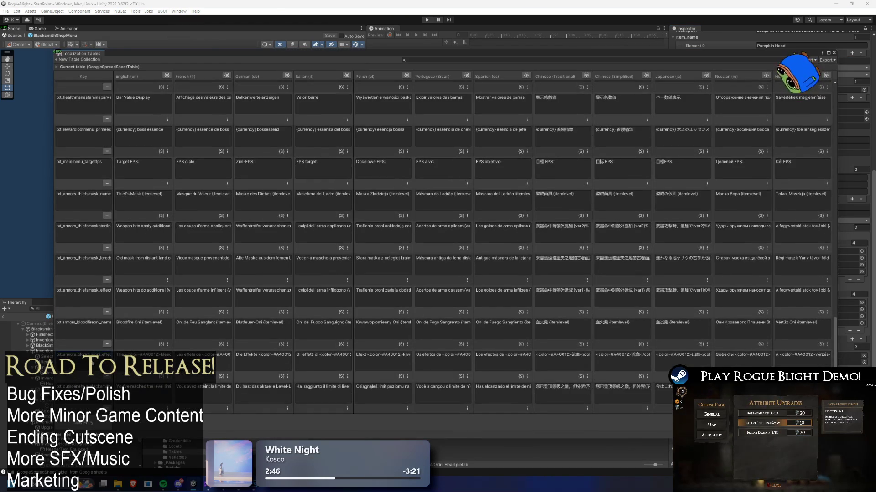
pyautogui.click(96, 55)
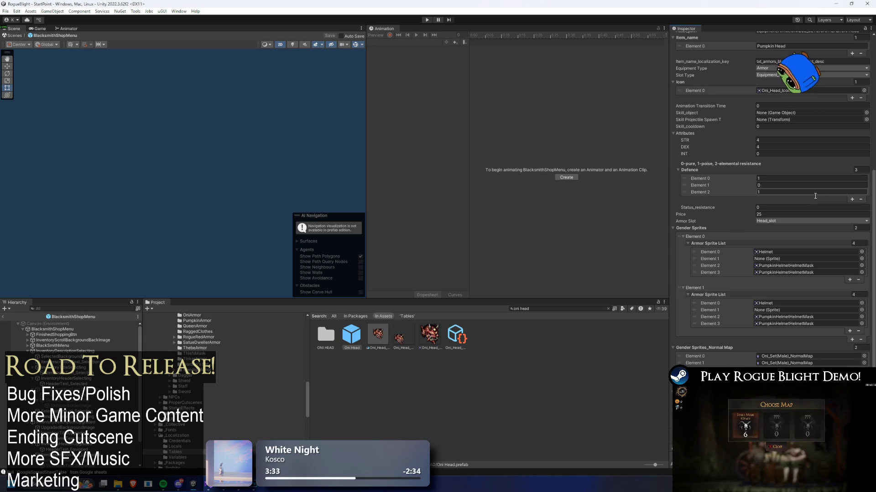
# Step: Review the Oni Head's icon and STR 4, DEX 4, INT 0 stats, then select the Project search text
pyautogui.scroll(5, 761, 182)
pyautogui.scroll(4, 761, 183)
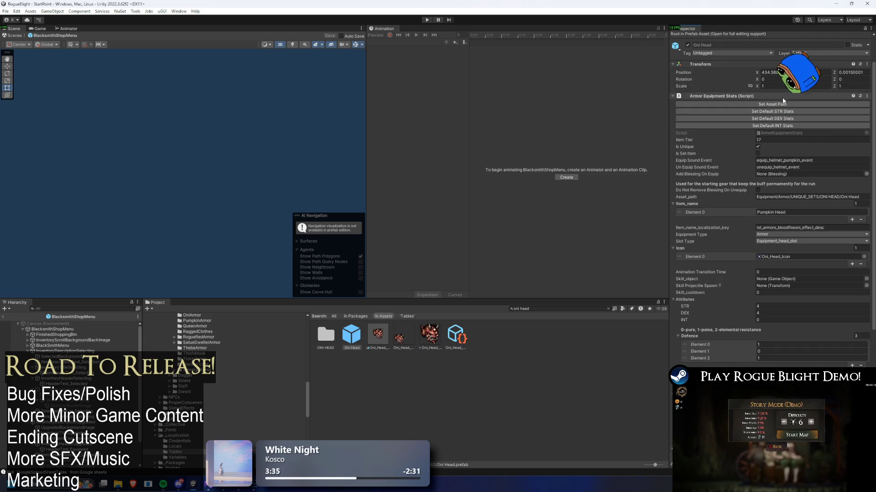
pyautogui.scroll(-4, 809, 111)
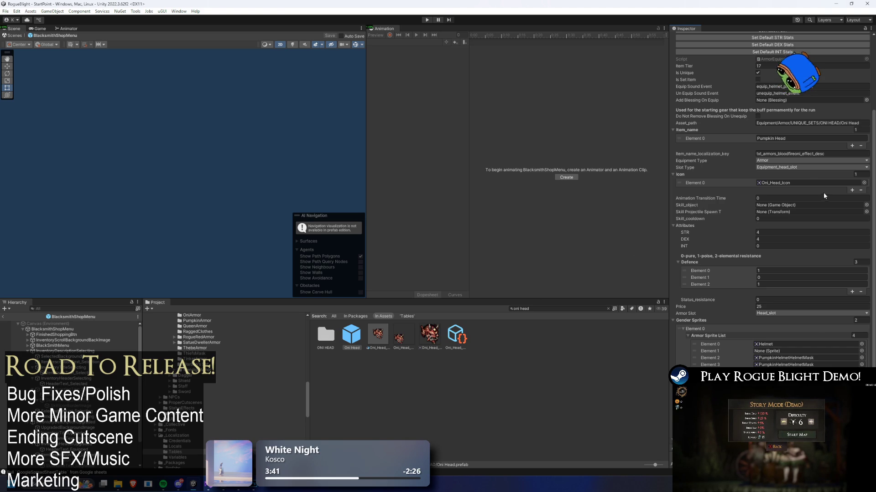
pyautogui.scroll(-2, 801, 180)
pyautogui.scroll(-3, 812, 183)
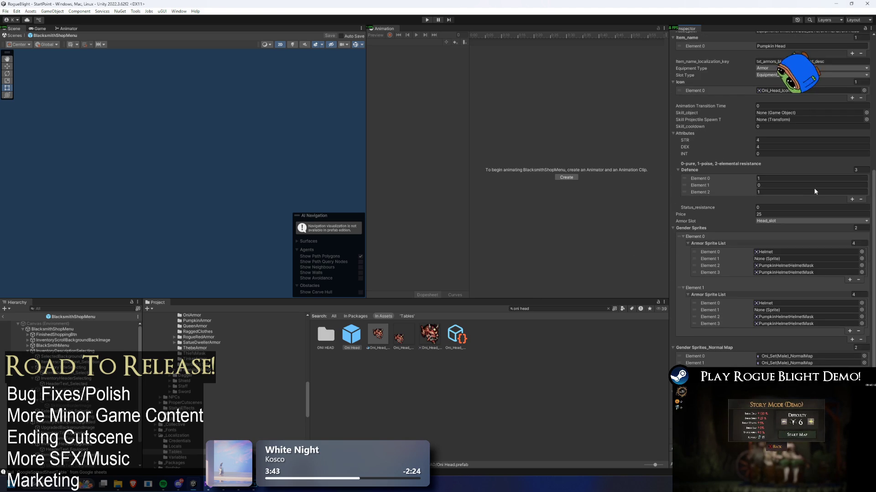
pyautogui.scroll(7, 827, 208)
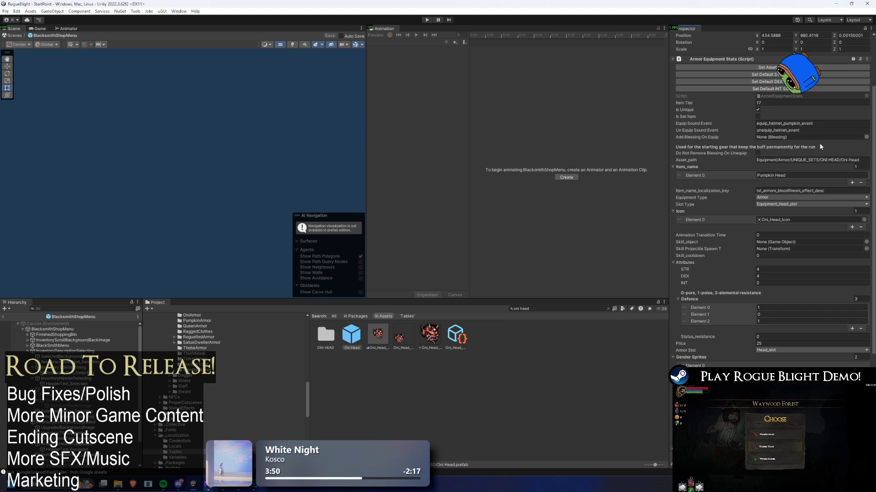
pyautogui.click(590, 311)
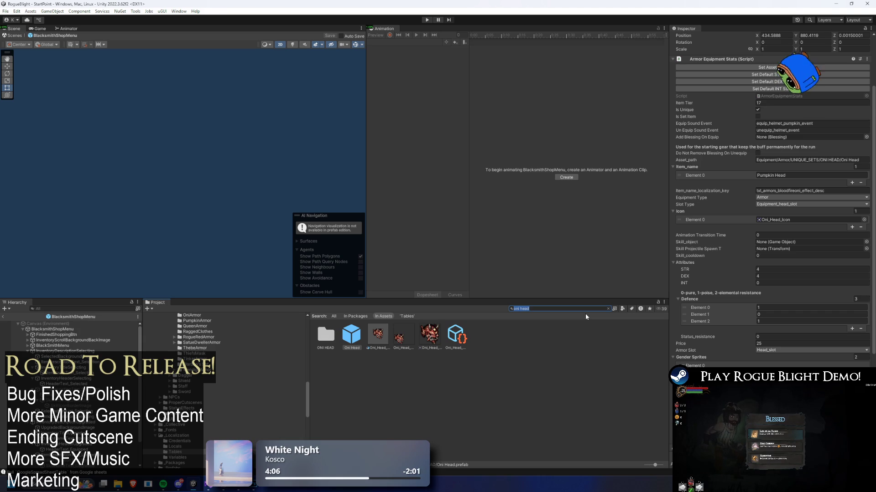
# Step: Open the ApplyingStatusMoreEffective blessing effect asset via an 'apply status' search, then search 'start point'
pyautogui.write('apply status rate')
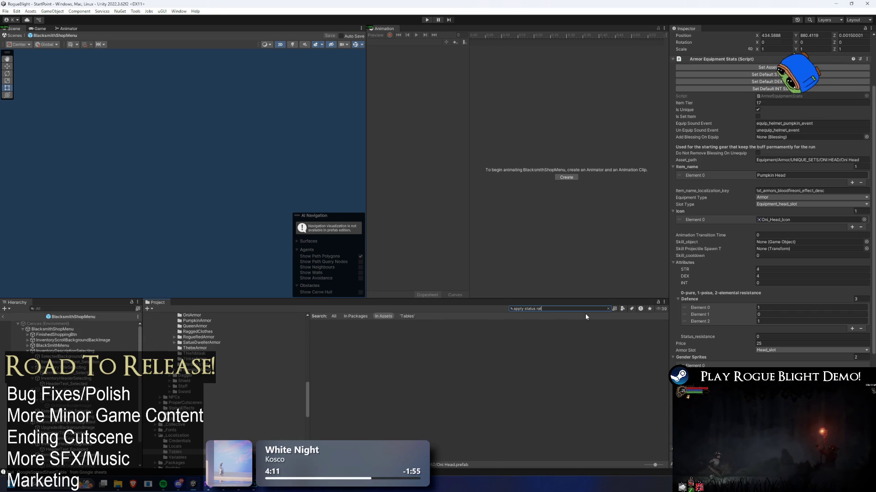
pyautogui.press('BackSpace')
pyautogui.press('BackSpace')
pyautogui.press('BackSpace')
pyautogui.click(456, 335)
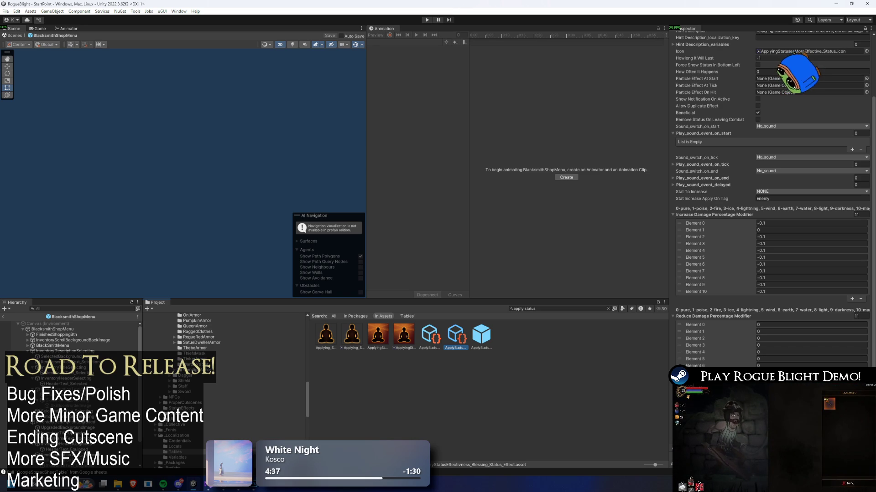
pyautogui.click(560, 308)
pyautogui.write('start point')
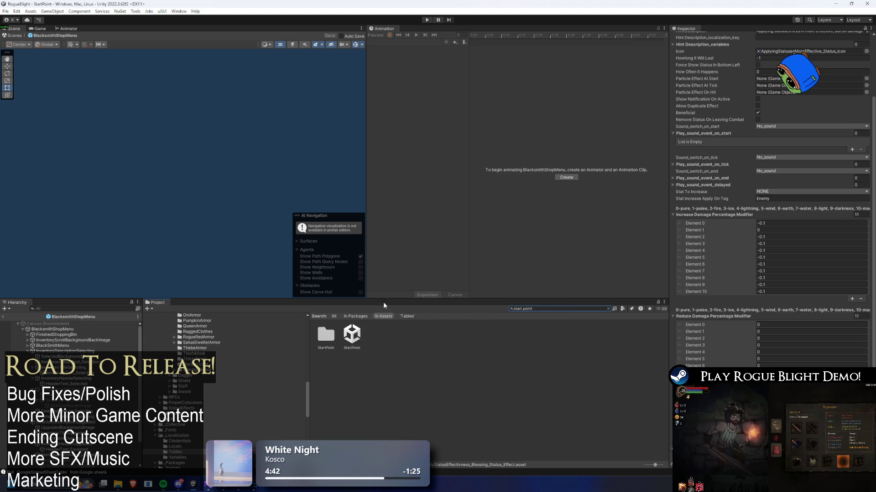
# Step: Open the StartPoint scene, enter play mode and begin a new game
pyautogui.doubleClick(351, 336)
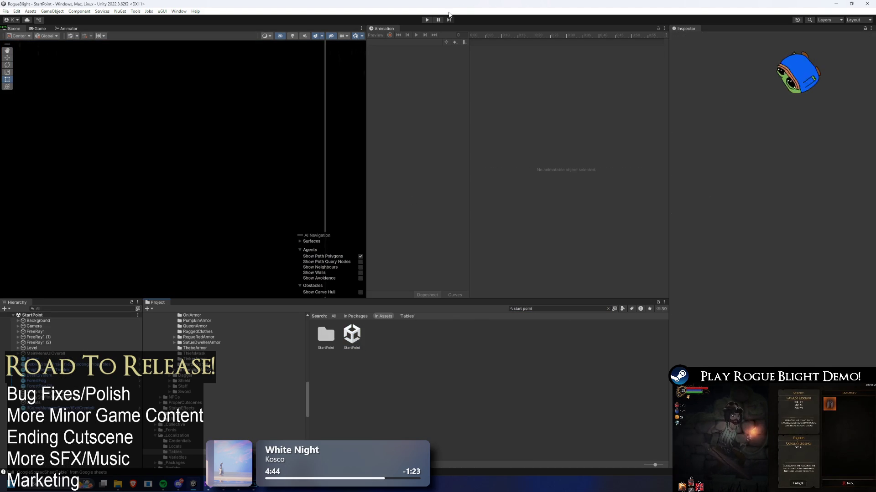
pyautogui.click(426, 20)
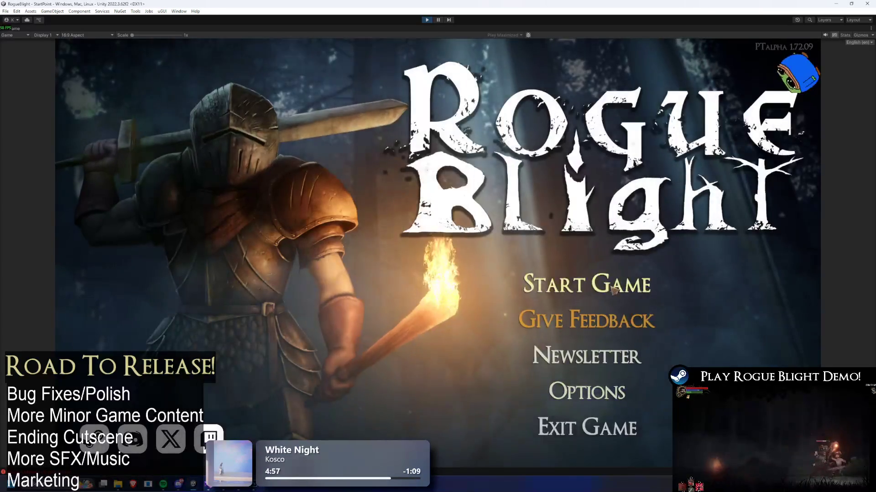
pyautogui.click(621, 284)
pyautogui.click(621, 286)
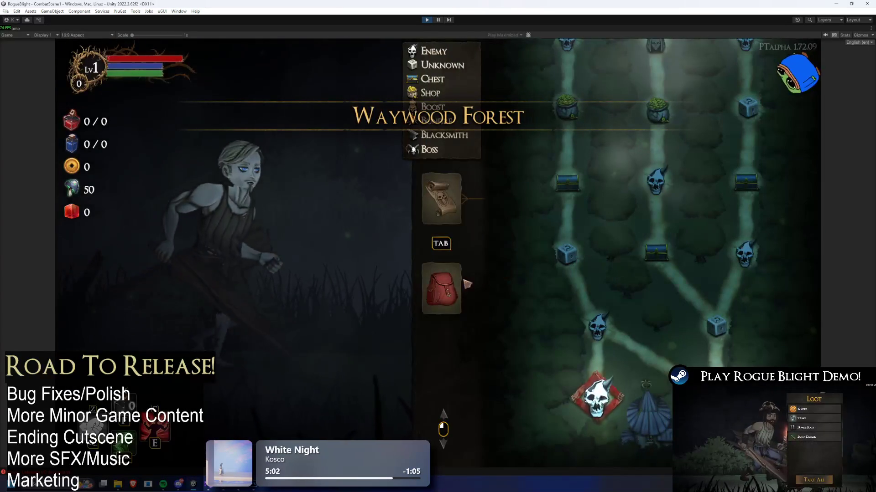
# Step: Add all gear with the F1 cheat, equip the red oni mask from the helmet inventory, and stop play
pyautogui.press('Tab')
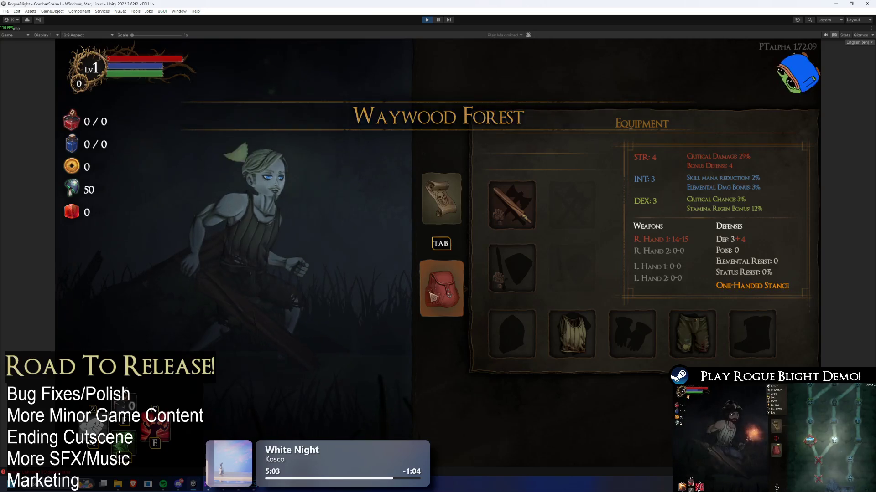
pyautogui.press('F1')
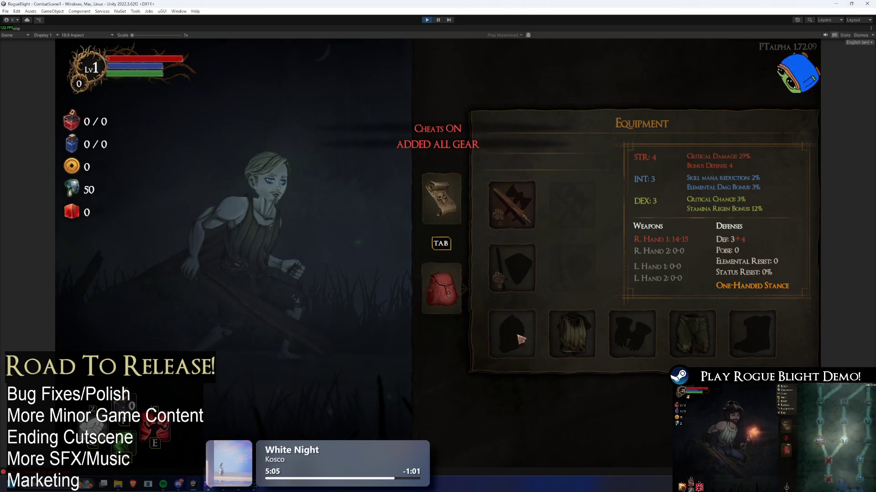
pyautogui.click(511, 333)
pyautogui.press('Right')
pyautogui.press('Down')
pyautogui.press('Down')
pyautogui.press('Down')
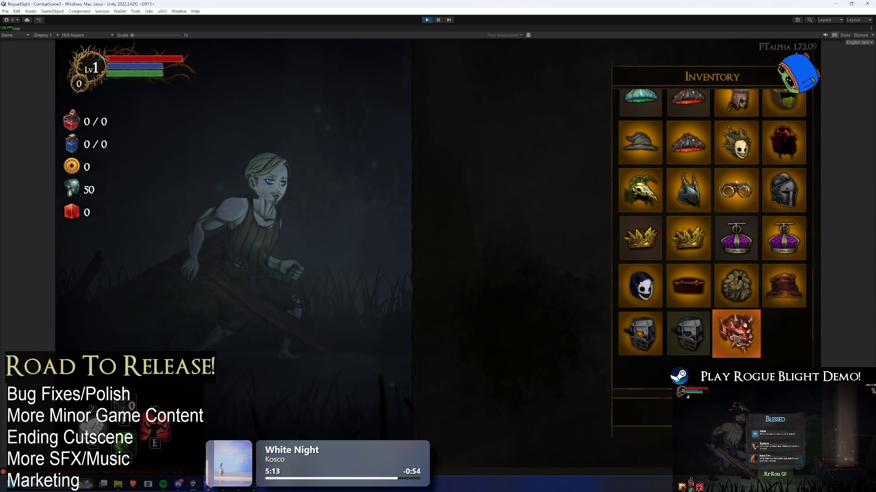
pyautogui.press('Return')
pyautogui.press('Up')
pyautogui.press('Left')
pyautogui.press('Left')
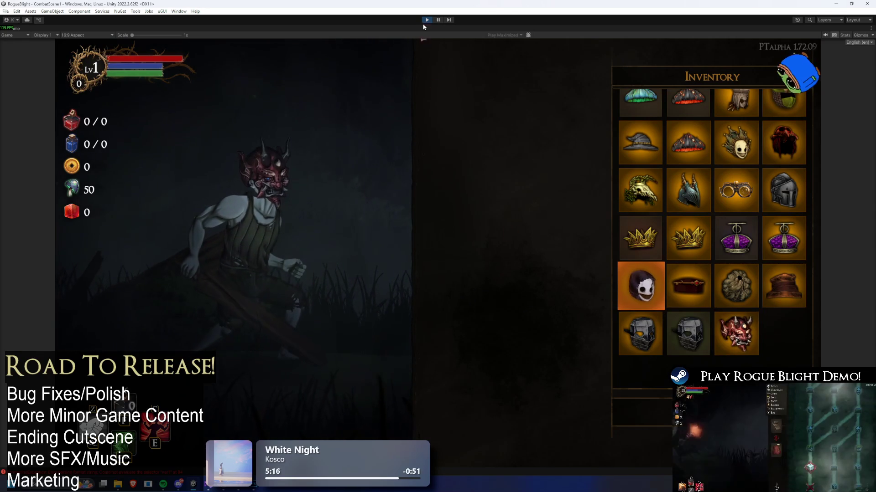
pyautogui.click(432, 21)
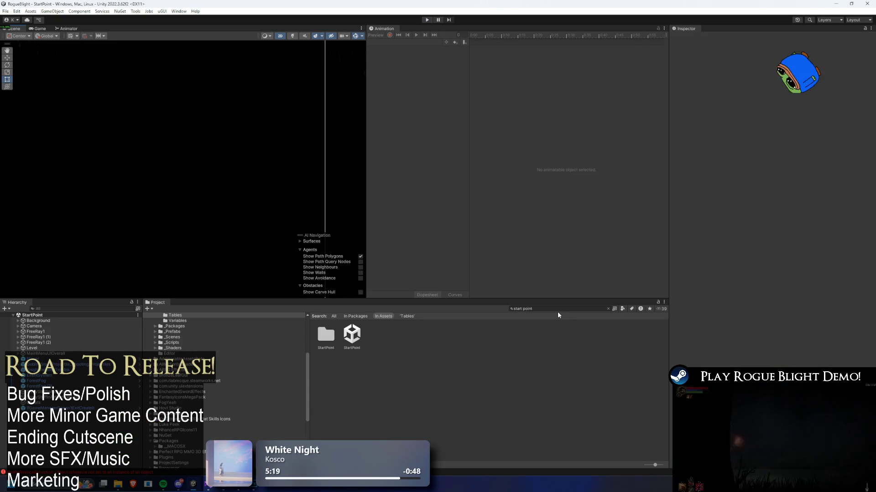
# Step: Search the project for 'bloodfire', 'oni' and 'blood', then settle on 'oni head' to list the Oni Head assets
pyautogui.click(557, 311)
pyautogui.press('BackSpace')
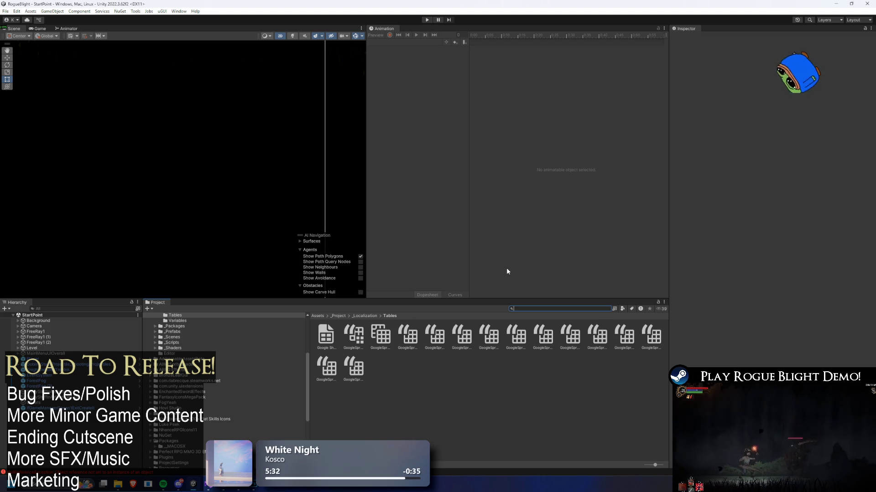
pyautogui.write('bloodfire')
pyautogui.hotkey('ctrl', 'a')
pyautogui.write('oni')
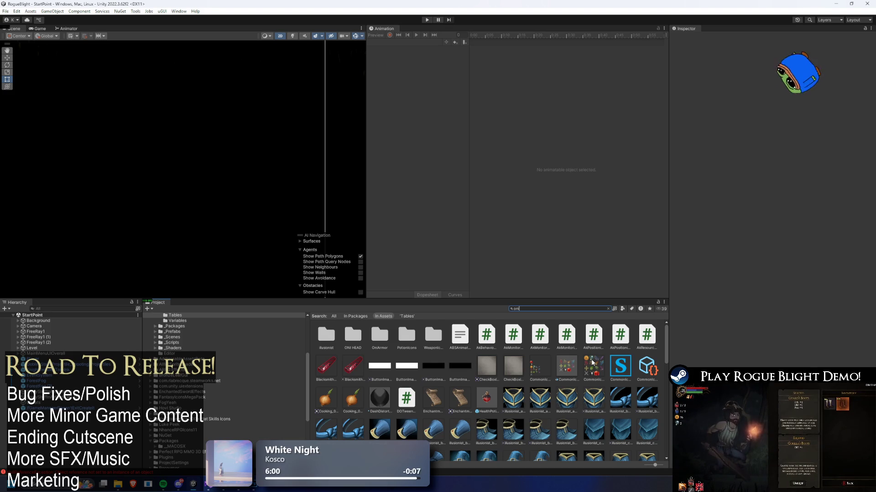
pyautogui.press('BackSpace')
pyautogui.press('BackSpace')
pyautogui.write('blood f')
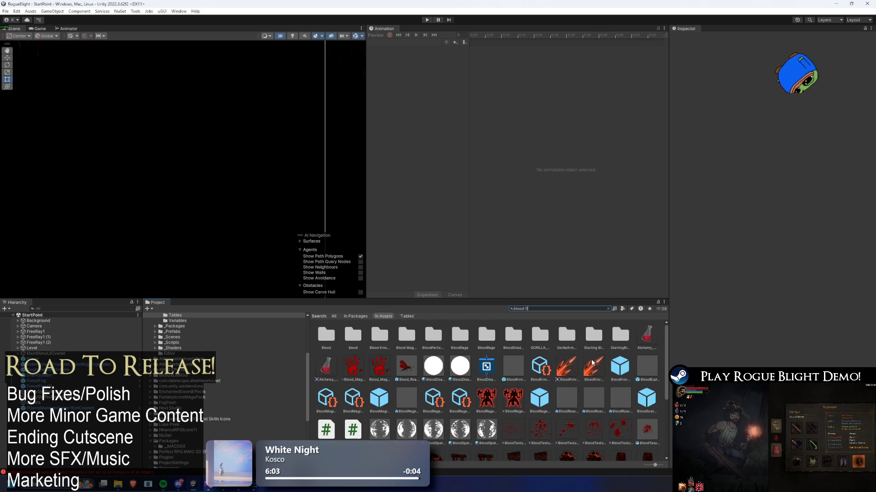
pyautogui.hotkey('ctrl', 'a')
pyautogui.write('oni hea')
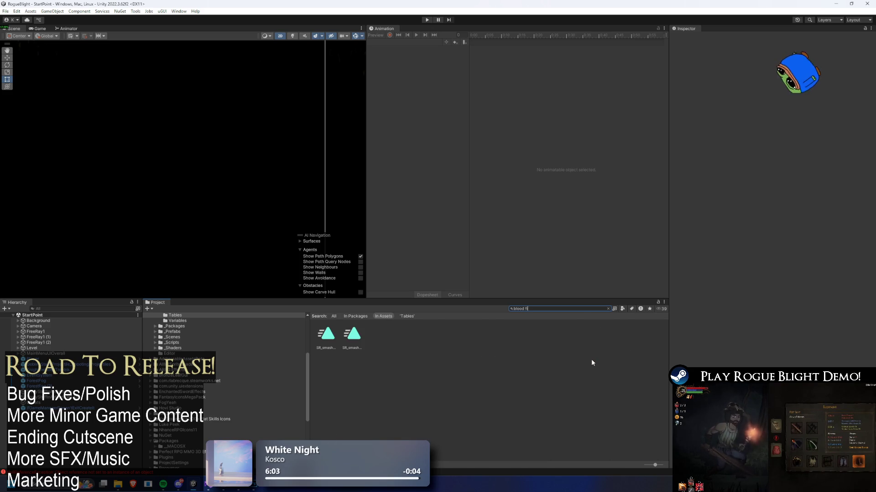
pyautogui.write('d')
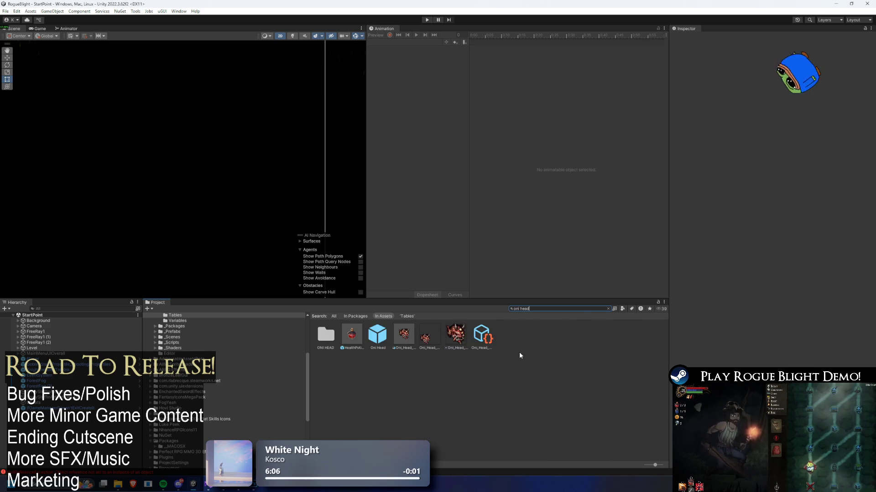
pyautogui.scroll(-3, 832, 327)
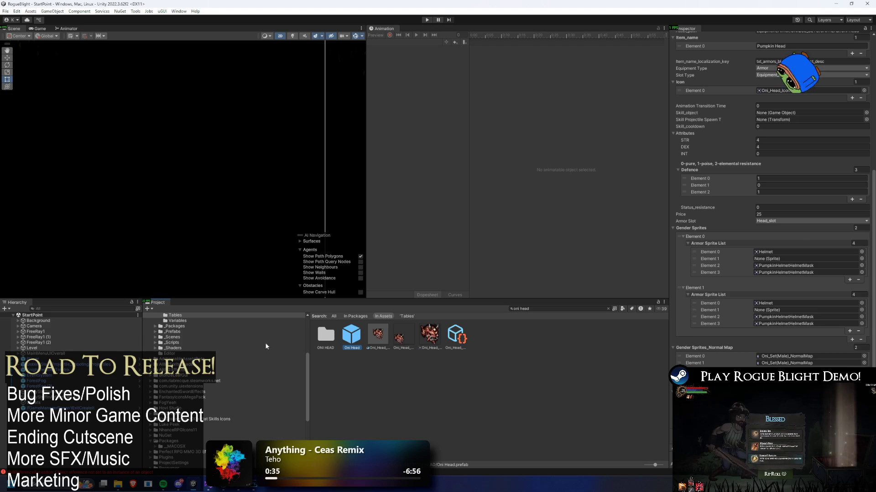
# Step: Switch briefly to Visual Studio, then come back to Unity with the Oni Head prefab shown
pyautogui.click(178, 11)
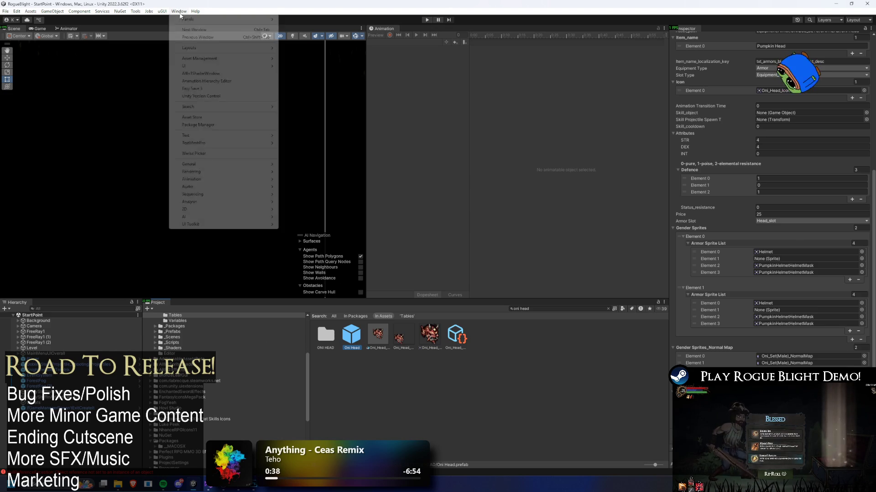
pyautogui.click(213, 488)
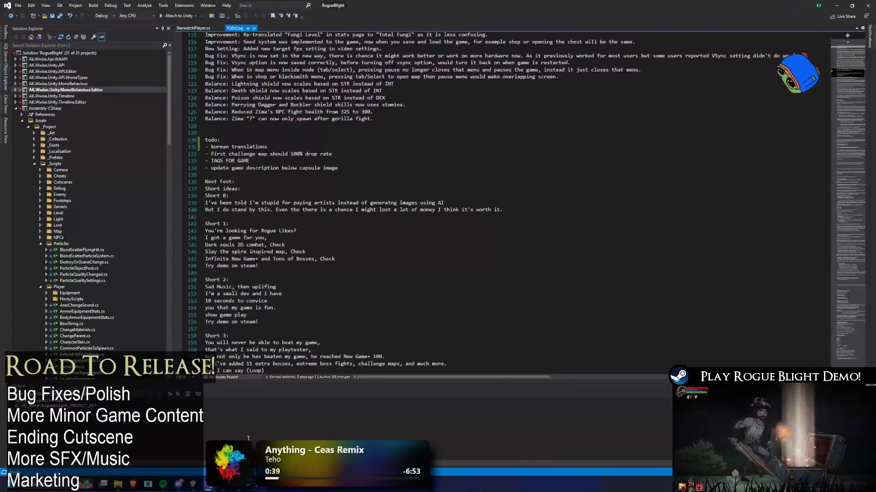
pyautogui.press('super')
pyautogui.press('super')
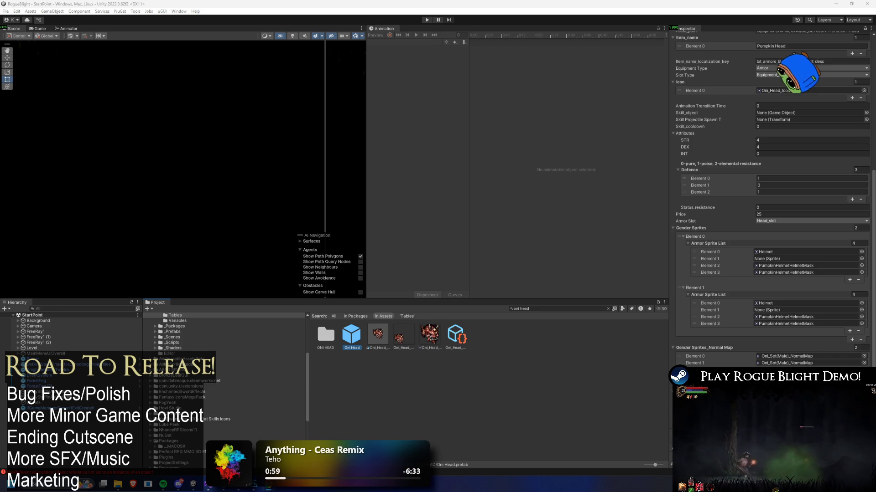
pyautogui.click(179, 11)
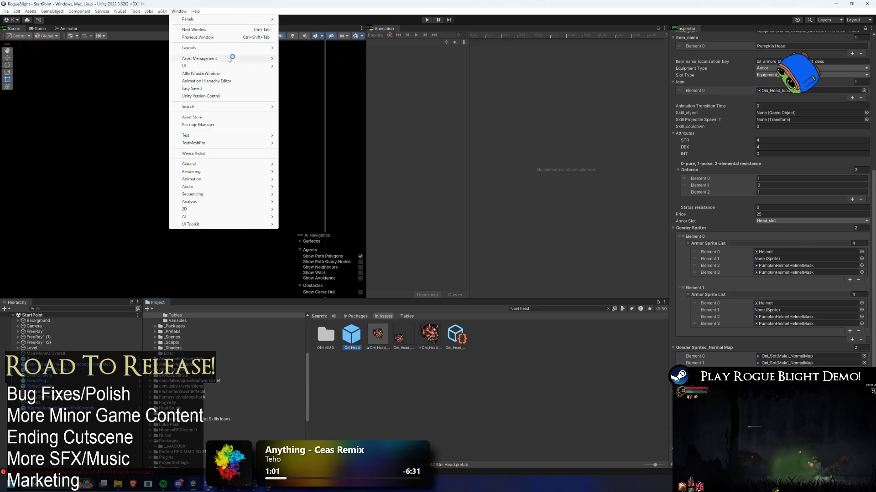
pyautogui.moveTo(228, 58)
pyautogui.click(310, 68)
pyautogui.scroll(-10, 259, 303)
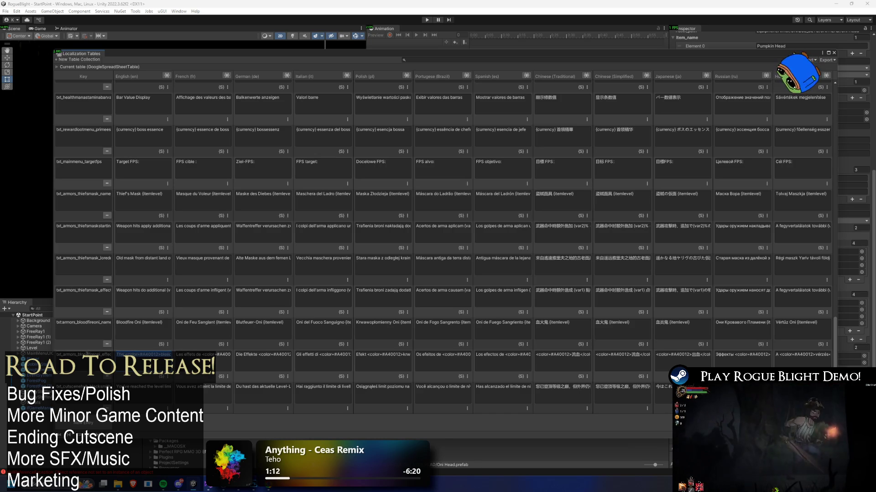
pyautogui.moveTo(116, 354); pyautogui.dragTo(163, 354)
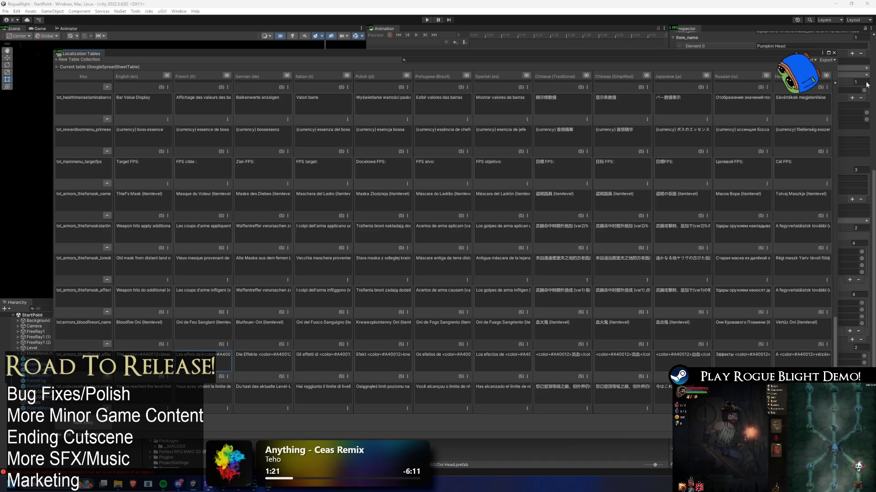
pyautogui.click(834, 53)
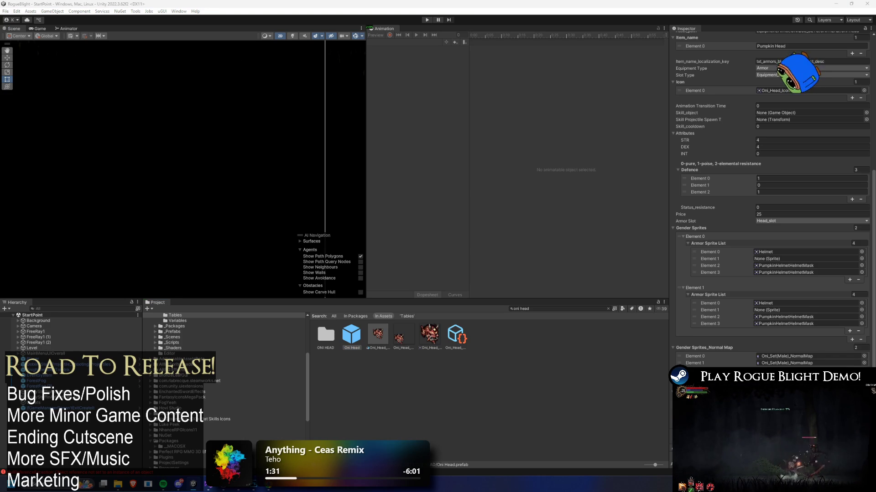
# Step: Run and stop play mode, then edit the end of the Oni Head's item name localization key
pyautogui.click(426, 19)
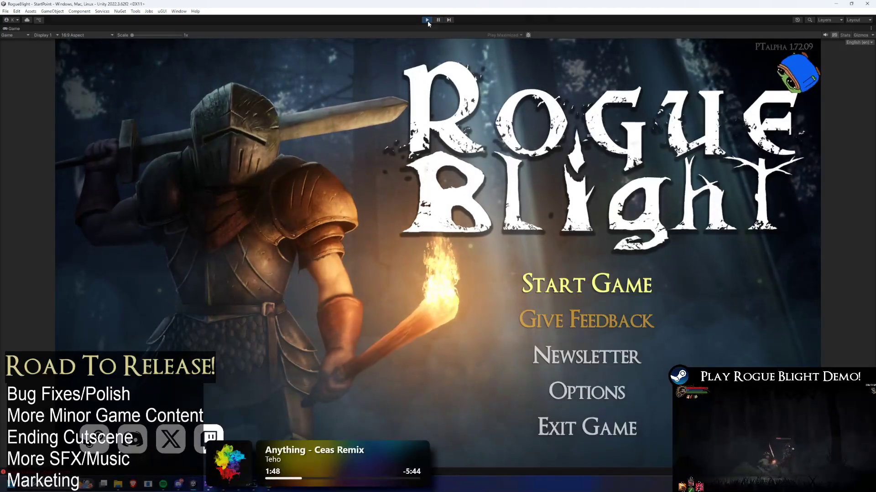
pyautogui.click(427, 20)
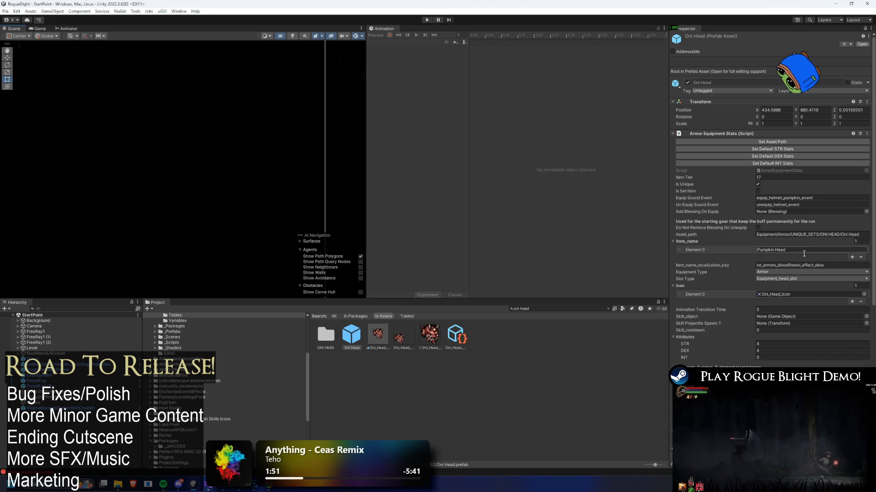
pyautogui.click(814, 267)
pyautogui.press('Delete')
pyautogui.press('Delete')
pyautogui.press('Delete')
pyautogui.write('n')
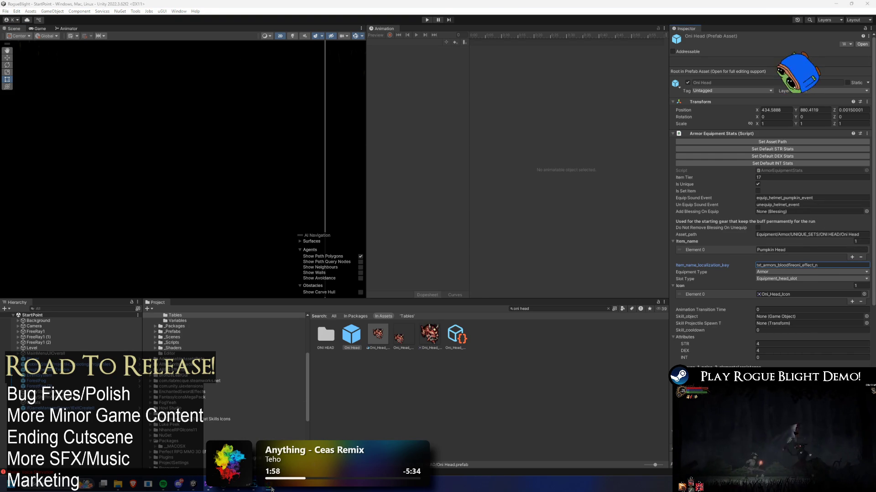
# Step: Copy txt_armors_bloodfireoni_name from Localization Tables into Item_name_localization_key and start play mode
pyautogui.click(179, 11)
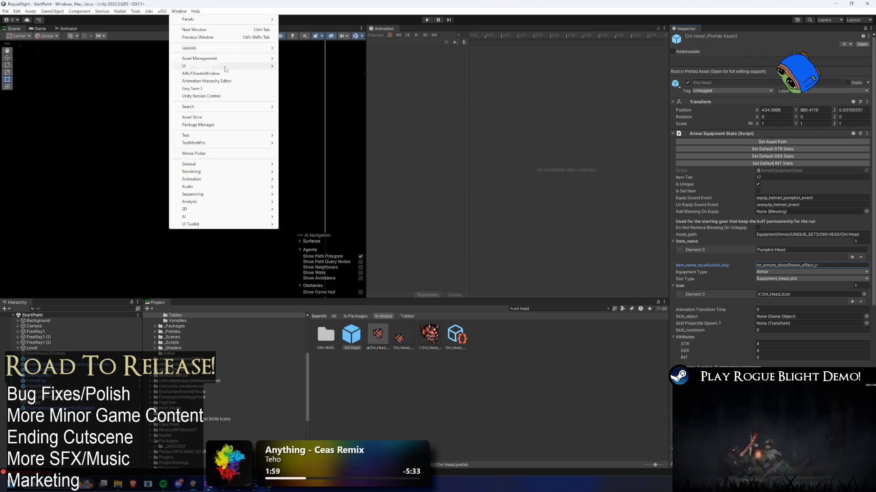
pyautogui.moveTo(220, 60)
pyautogui.click(301, 58)
pyautogui.scroll(-10, 246, 320)
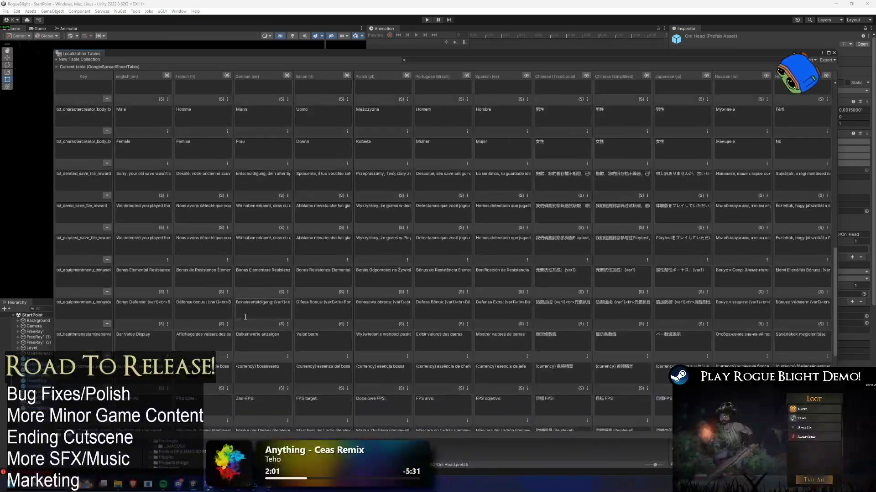
pyautogui.click(96, 328)
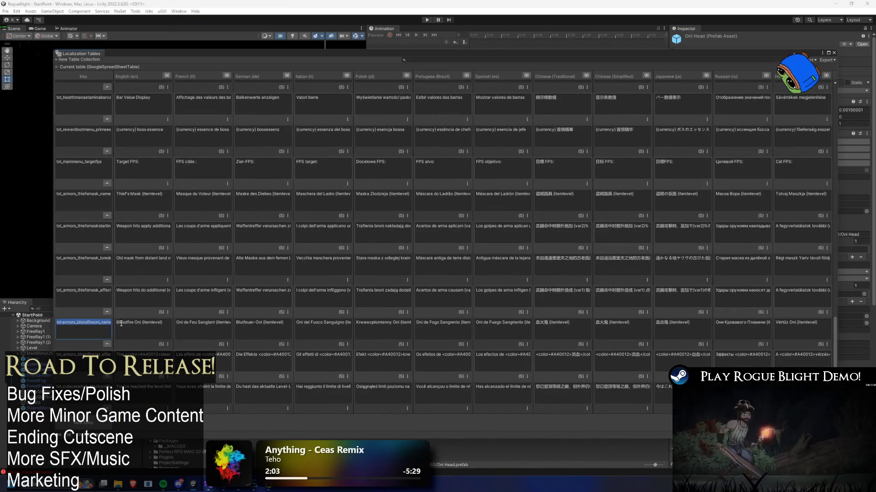
pyautogui.click(833, 53)
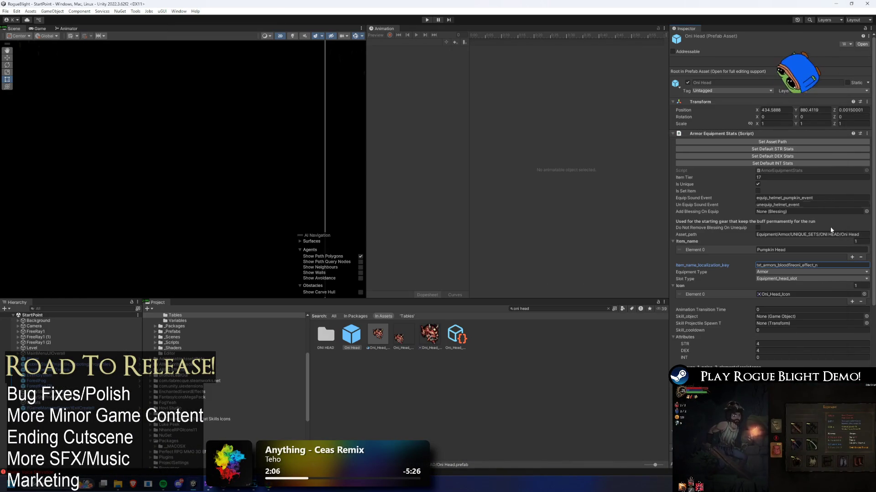
pyautogui.click(827, 265)
pyautogui.write('txt_armors_bloodfireoni_name')
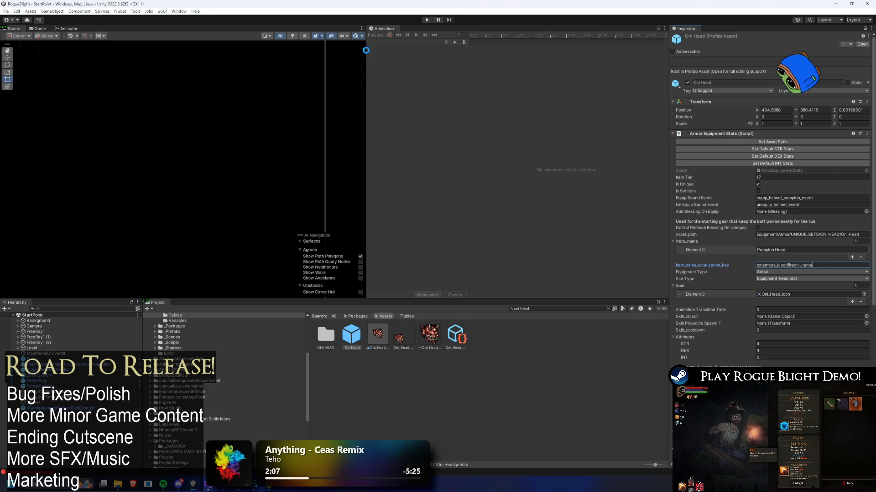
pyautogui.click(426, 20)
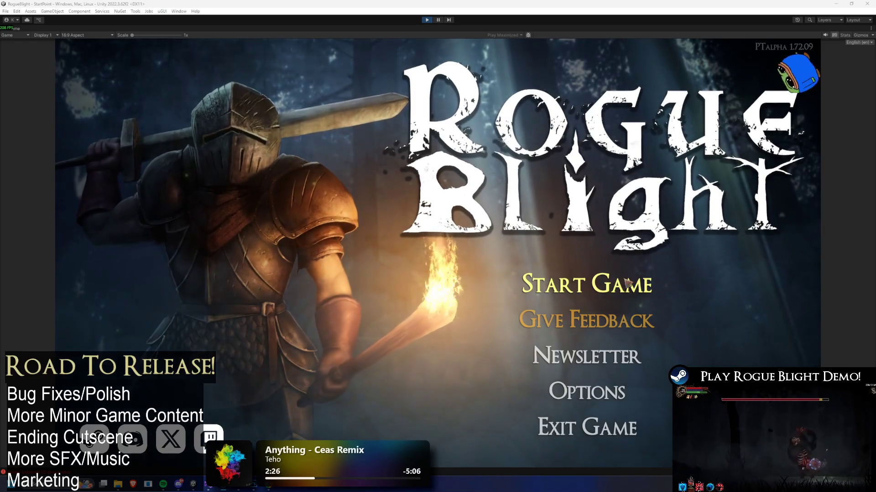
# Step: Load the save, add all gear with the F1/F2 cheats, find Bloodfire Oni in the head armor list, then stop play
pyautogui.click(578, 286)
pyautogui.click(642, 239)
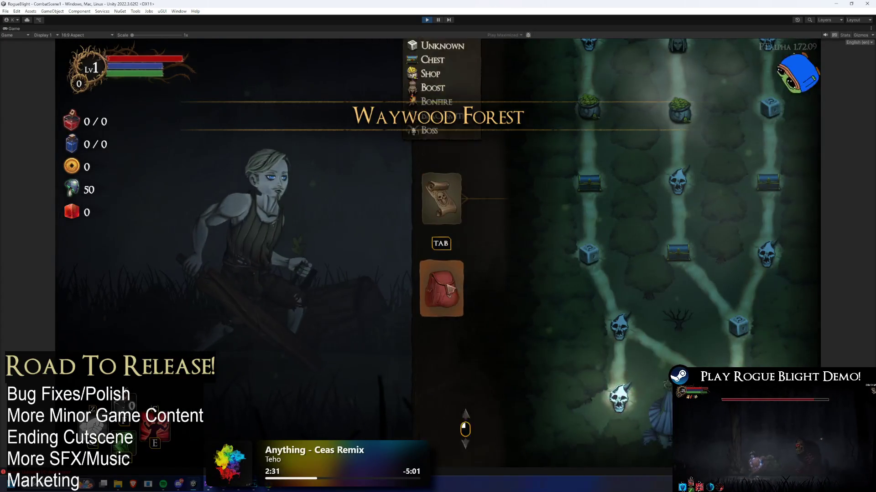
pyautogui.press('Tab')
pyautogui.click(529, 262)
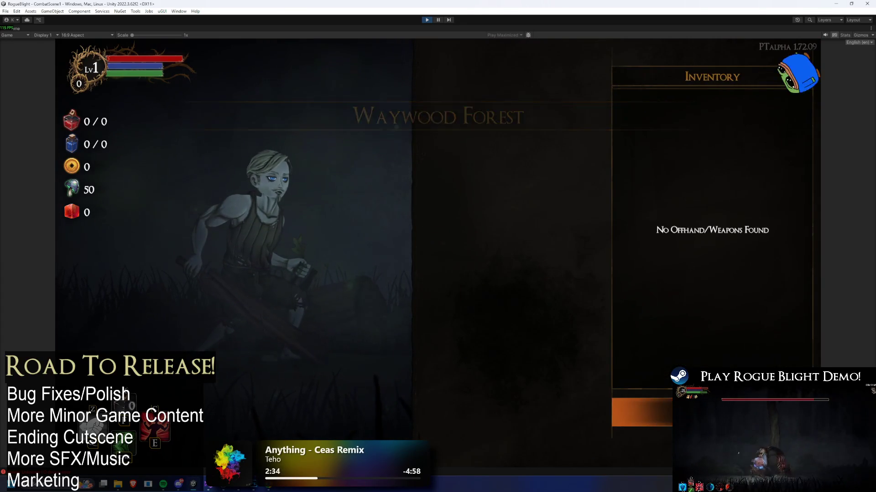
pyautogui.press('Escape')
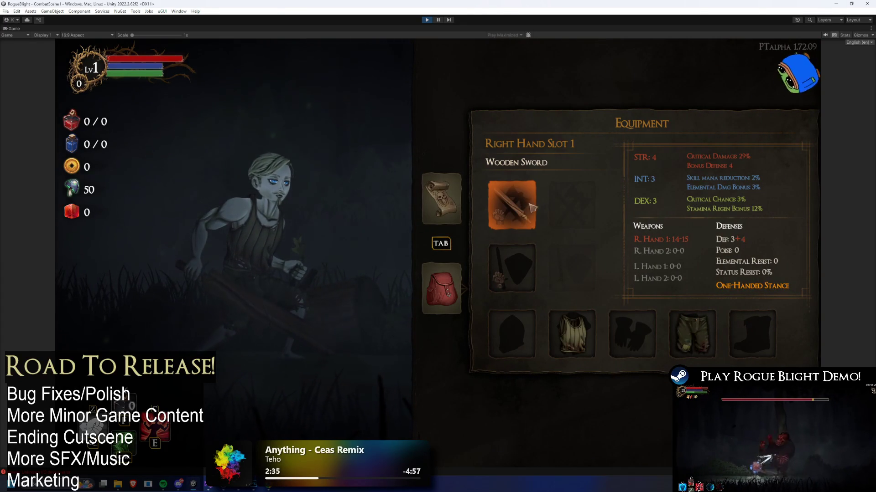
pyautogui.press('F1')
pyautogui.press('F2')
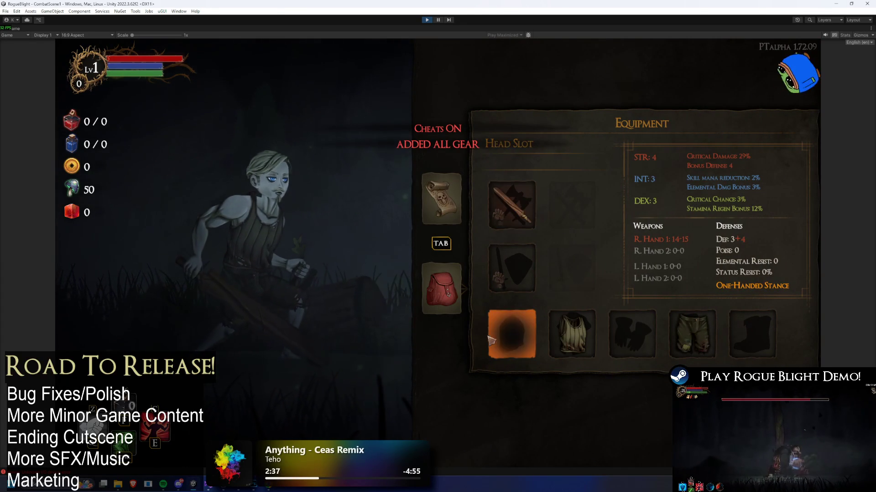
pyautogui.click(511, 332)
pyautogui.scroll(-10, 623, 322)
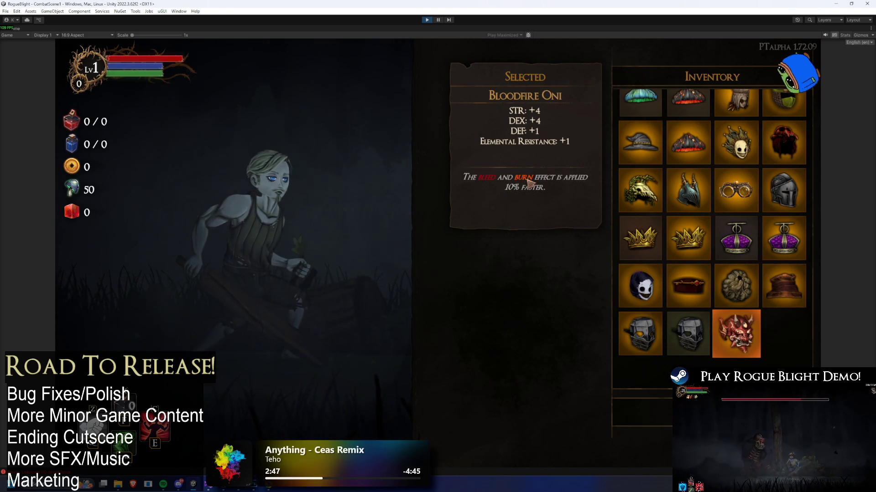
pyautogui.click(428, 20)
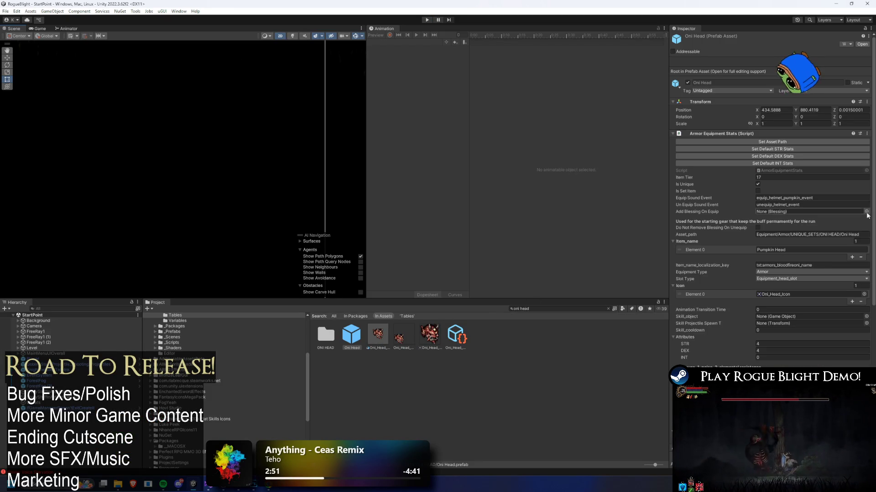
# Step: Assign Aghast_Blessing as the Oni Head's blessing on equip and start play mode
pyautogui.click(866, 212)
pyautogui.write('s')
pyautogui.press('BackSpace')
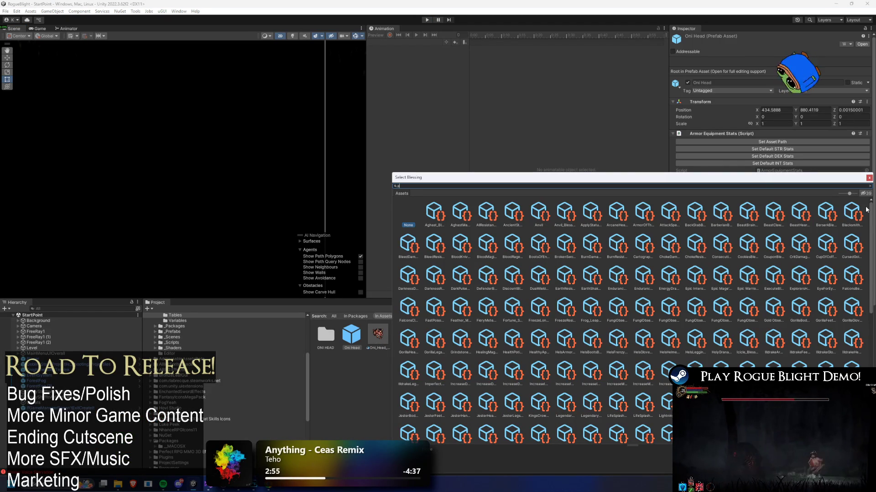
pyautogui.doubleClick(447, 221)
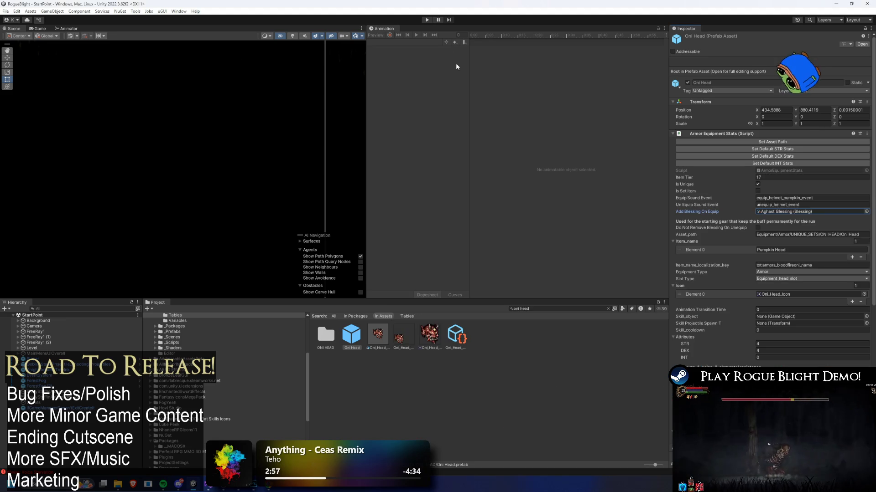
pyautogui.click(422, 20)
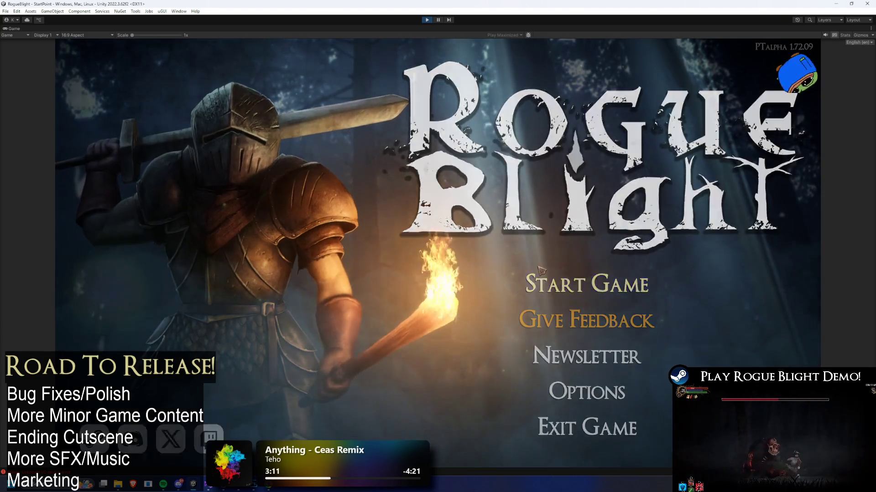
# Step: Load the existing save slot and check the still-empty head armor list on the Equipment screen
pyautogui.click(540, 273)
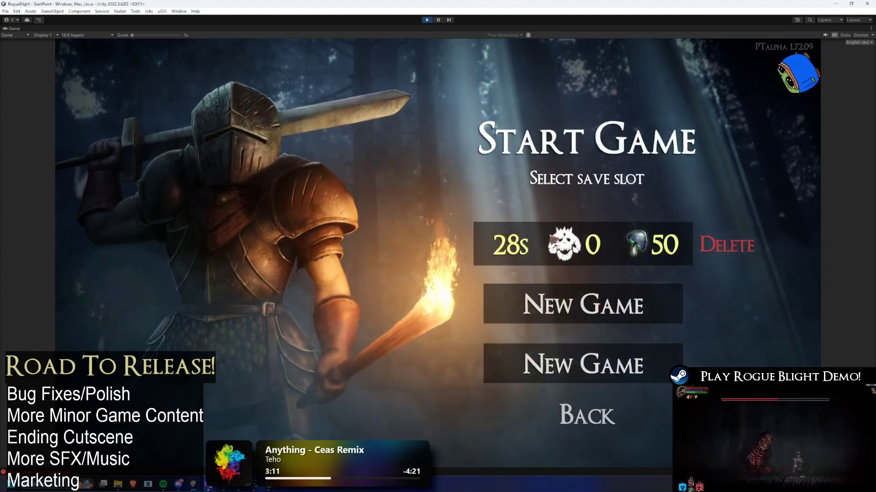
pyautogui.click(541, 283)
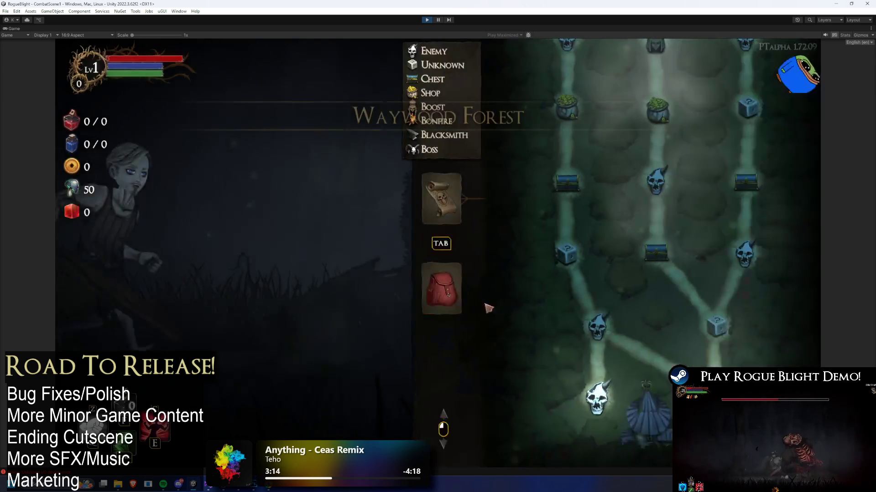
pyautogui.press('Tab')
pyautogui.click(529, 324)
pyautogui.press('Escape')
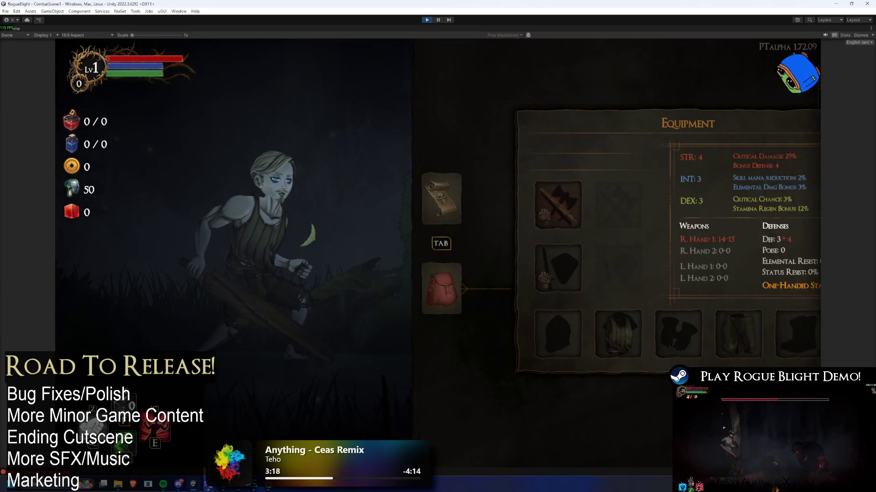
# Step: Add all gear with the F1/F2 cheats and equip the Bloodfire Oni helmet in the head slot
pyautogui.press('F1')
pyautogui.press('F2')
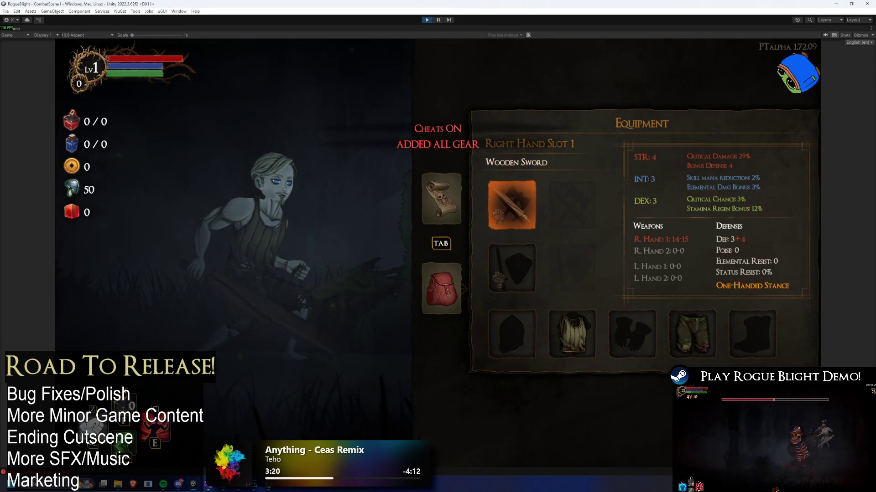
pyautogui.click(511, 333)
pyautogui.scroll(-3, 711, 228)
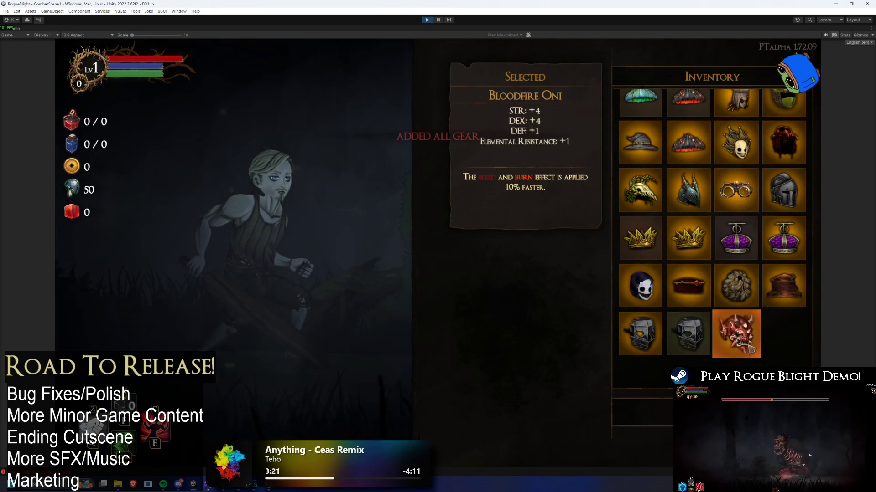
pyautogui.click(749, 347)
pyautogui.click(507, 356)
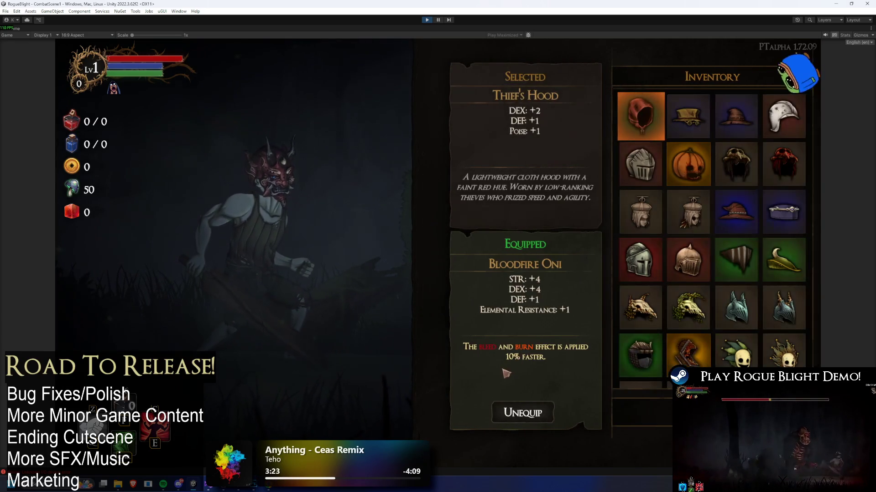
pyautogui.press('Escape')
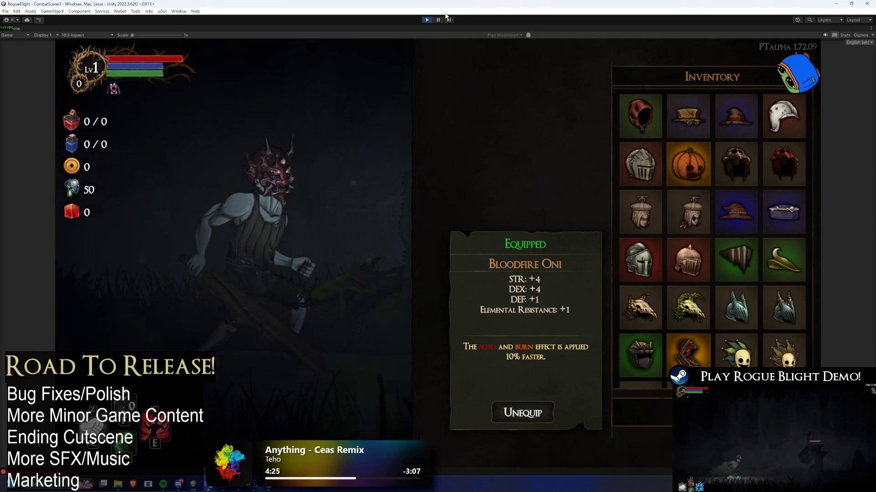
pyautogui.hotkey('ctrl', '1')
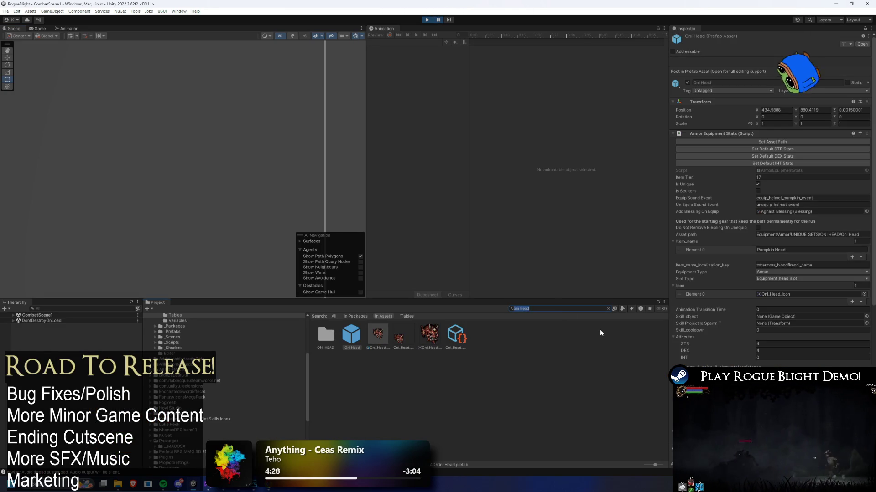
pyautogui.write('berserk')
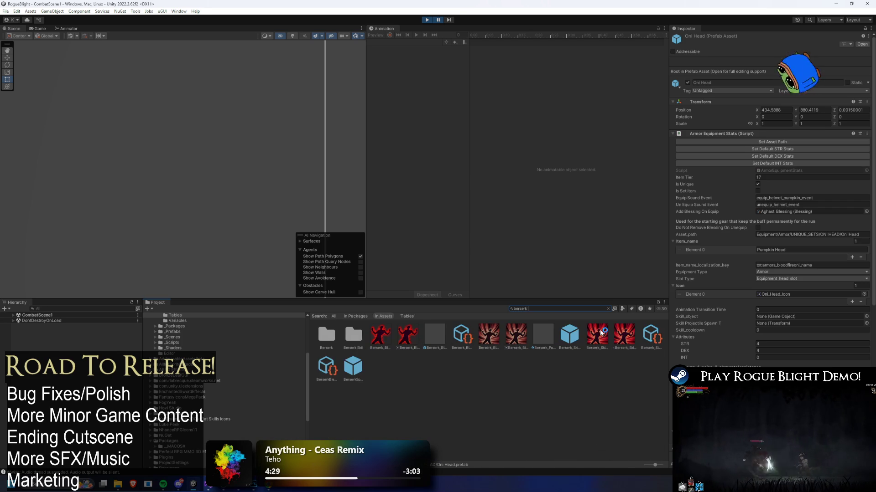
pyautogui.click(570, 335)
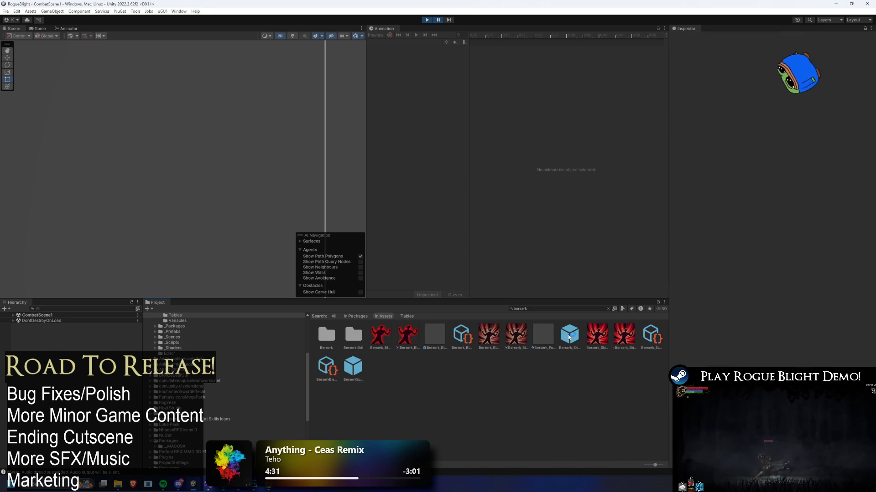
pyautogui.scroll(-5, 752, 228)
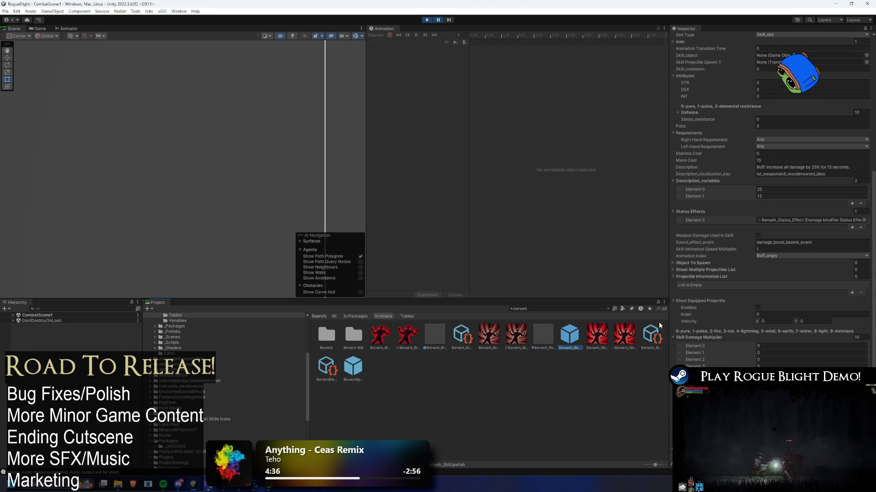
pyautogui.click(844, 220)
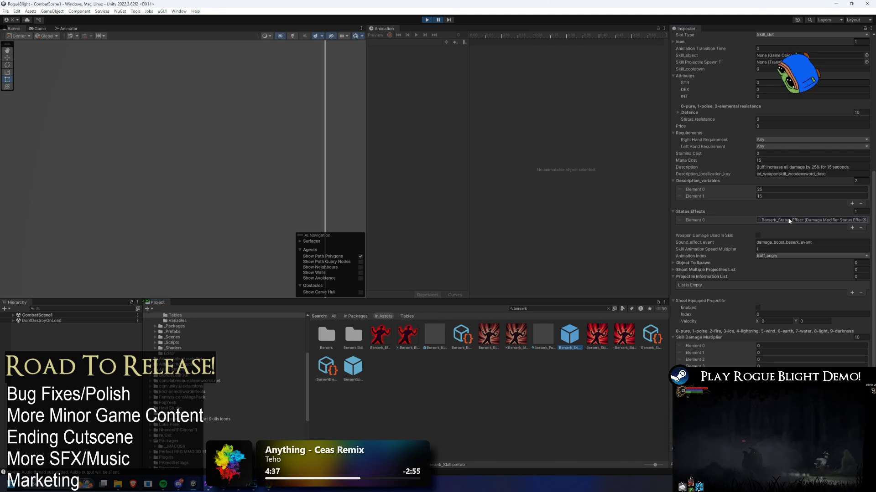
pyautogui.click(406, 369)
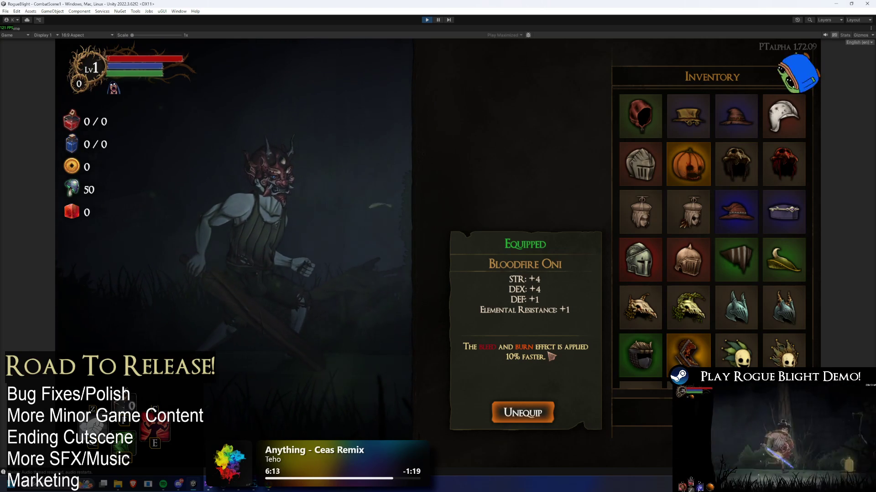
# Step: Leave the helmet inventory for the Equipment screen and inspect the Bloodfire Oni in the Head Slot
pyautogui.moveTo(640, 259)
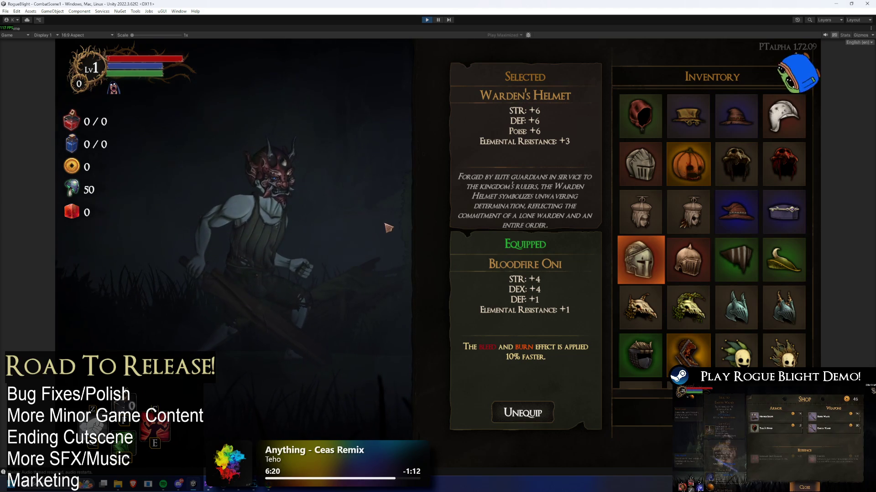
pyautogui.moveTo(655, 234)
pyautogui.press('Escape')
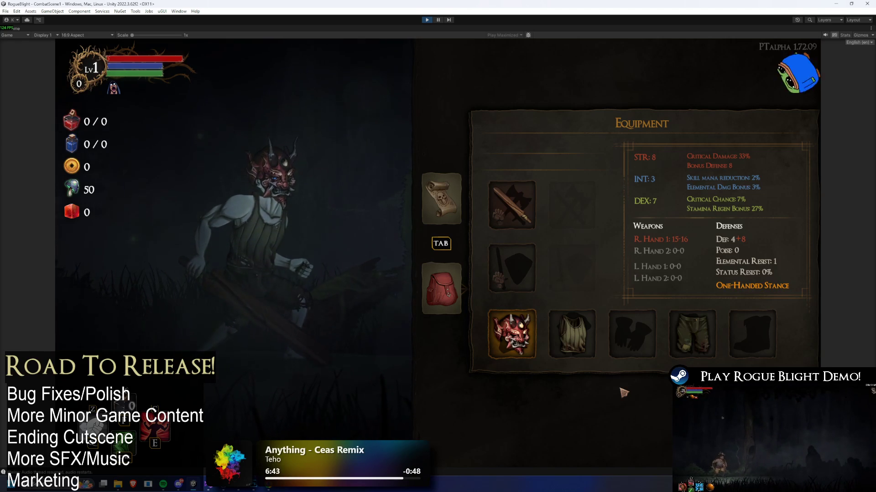
pyautogui.press('Return')
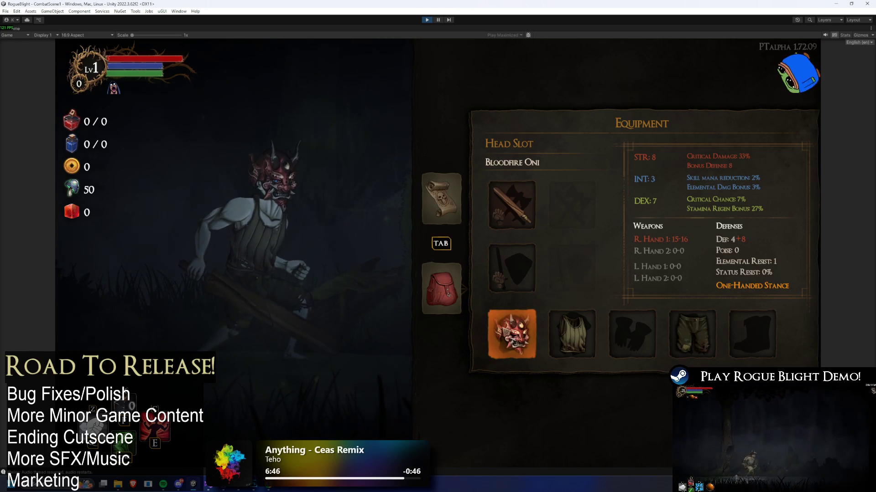
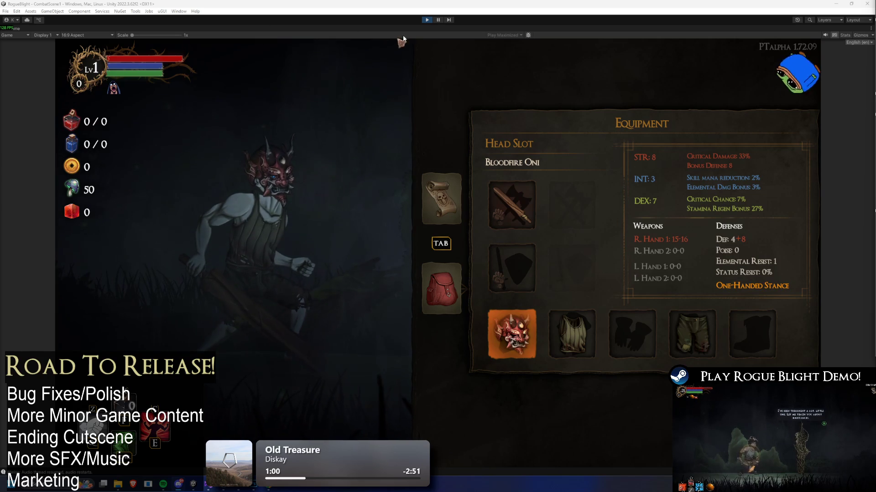
# Step: Stop the running game to return Unity to edit mode
pyautogui.click(427, 20)
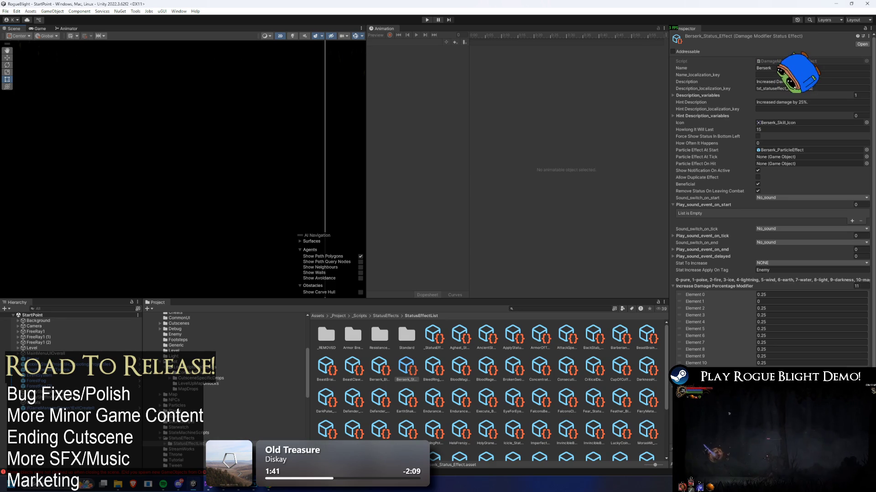
# Step: Widen the Inspector panel by dragging its splitter left
pyautogui.scroll(-3, 848, 191)
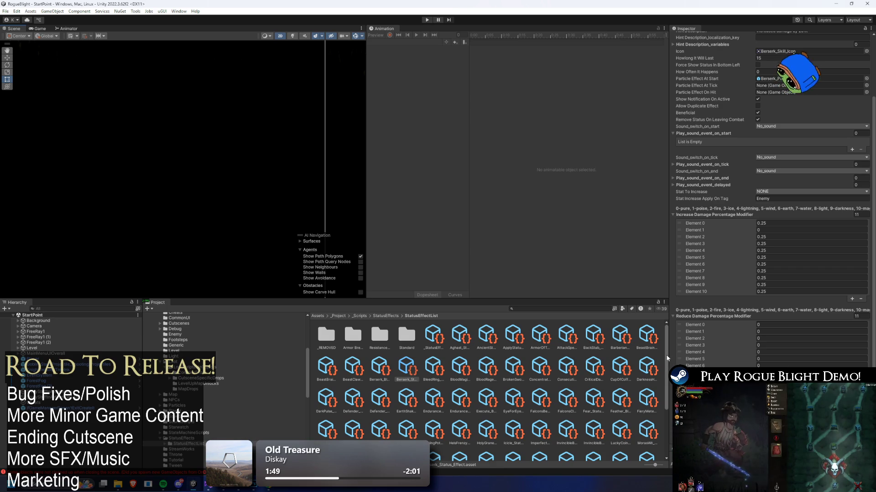
pyautogui.moveTo(625, 357); pyautogui.dragTo(622, 356)
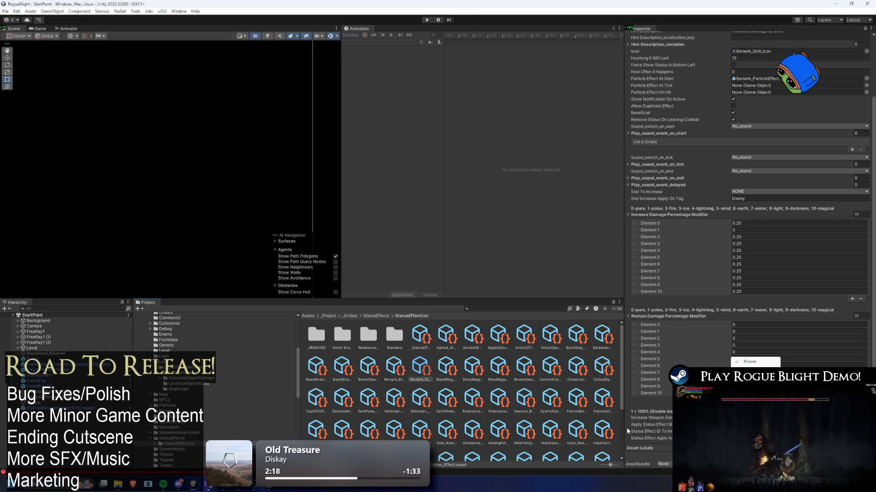
pyautogui.scroll(4, 683, 327)
# Step: Search the project assets for 'bleed ring'
pyautogui.click(491, 308)
pyautogui.scroll(-4, 751, 346)
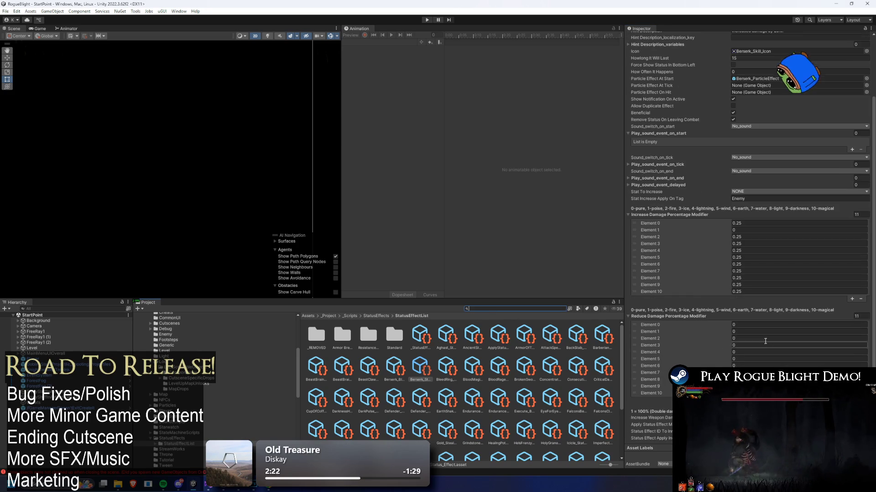
pyautogui.write('bleed ring')
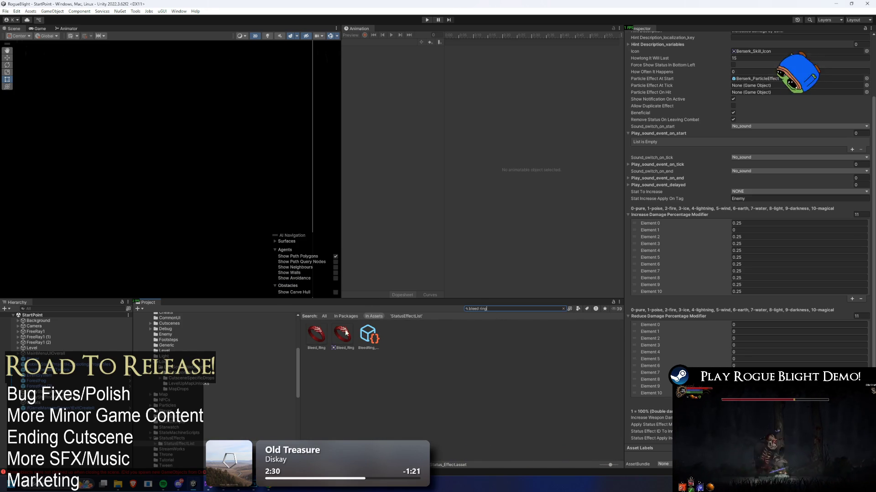
# Step: Inspect the Bleed Ring status effect's settings from the top
pyautogui.click(369, 336)
pyautogui.click(335, 334)
pyautogui.click(369, 335)
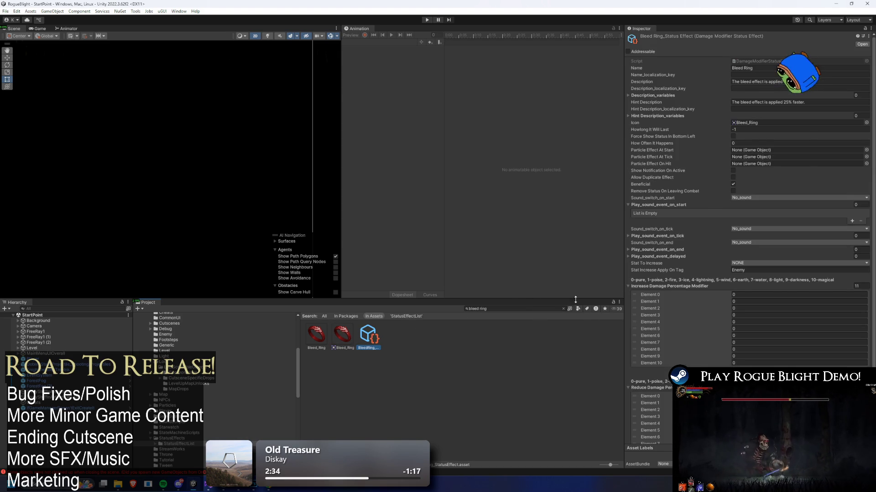
pyautogui.scroll(-3, 743, 278)
pyautogui.scroll(3, 719, 292)
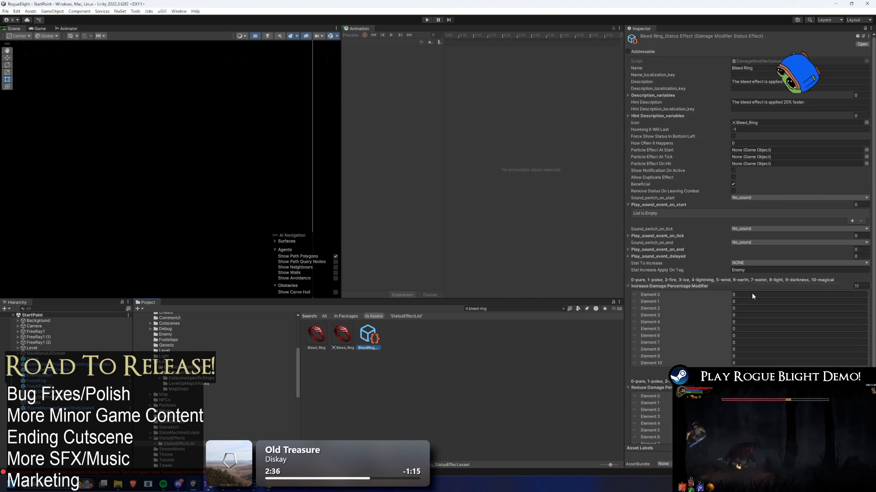
# Step: Search 'status upgrade', open the Status Effect Upgrade asset and locate its Bleed element
pyautogui.hotkey('ctrl', 'f')
pyautogui.scroll(-3, 758, 268)
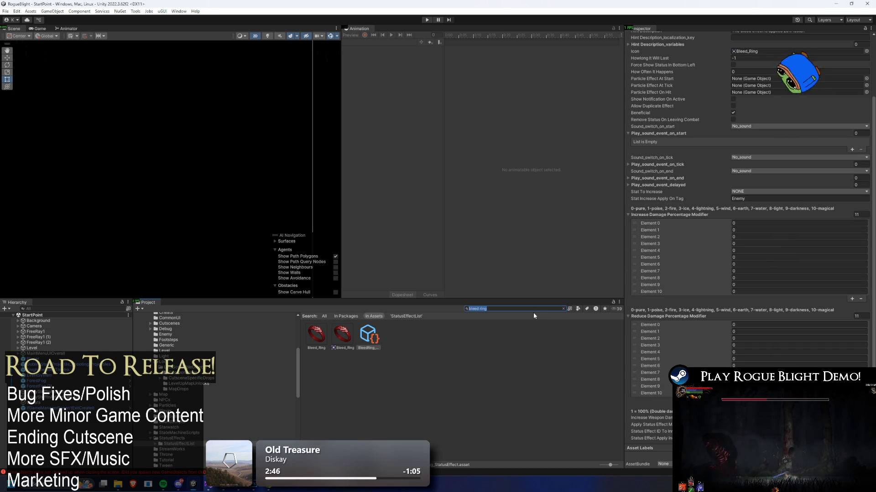
pyautogui.write('status upgrade')
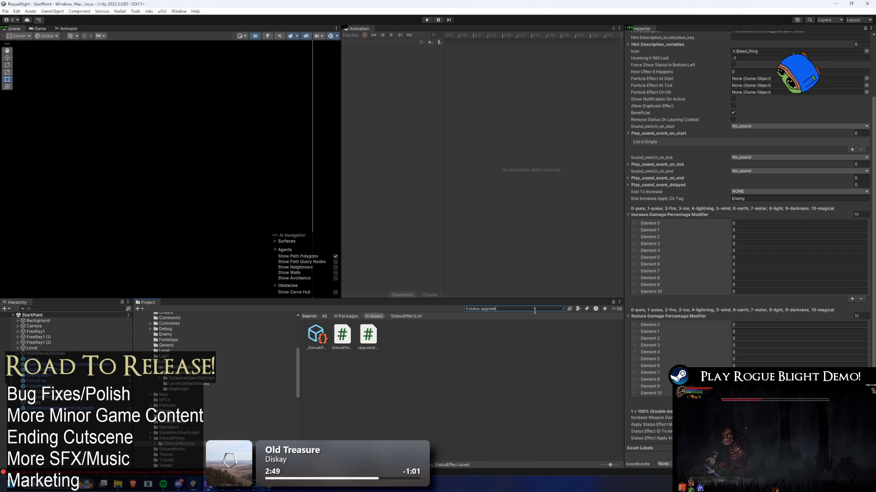
pyautogui.press('Down')
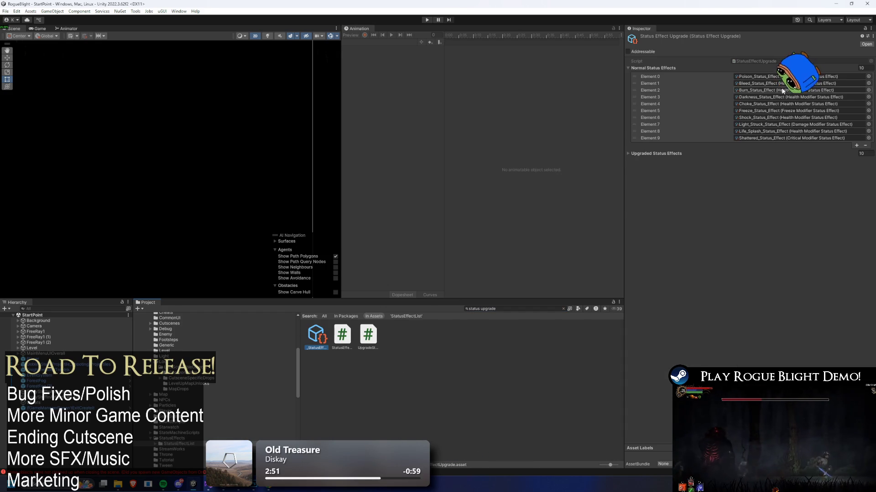
pyautogui.click(672, 154)
pyautogui.click(767, 169)
# Step: Open the Bleed status effect's settings and start a new 'status bleed' search
pyautogui.click(418, 335)
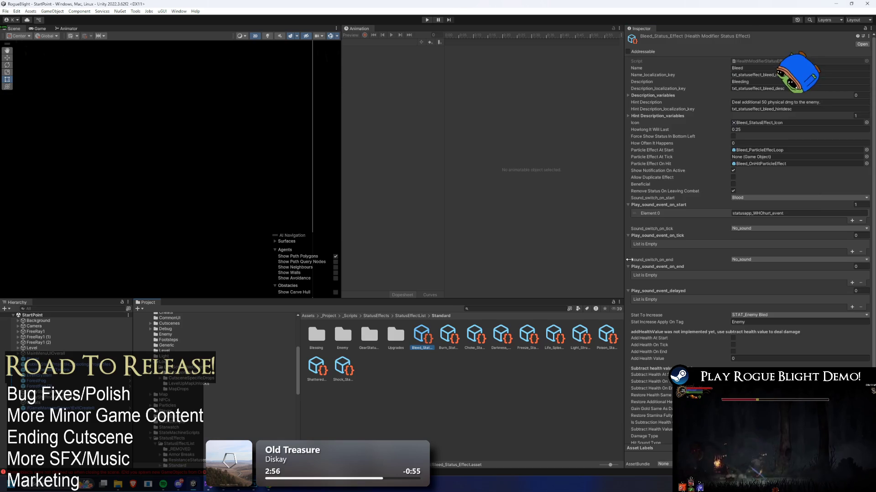
pyautogui.scroll(-5, 813, 201)
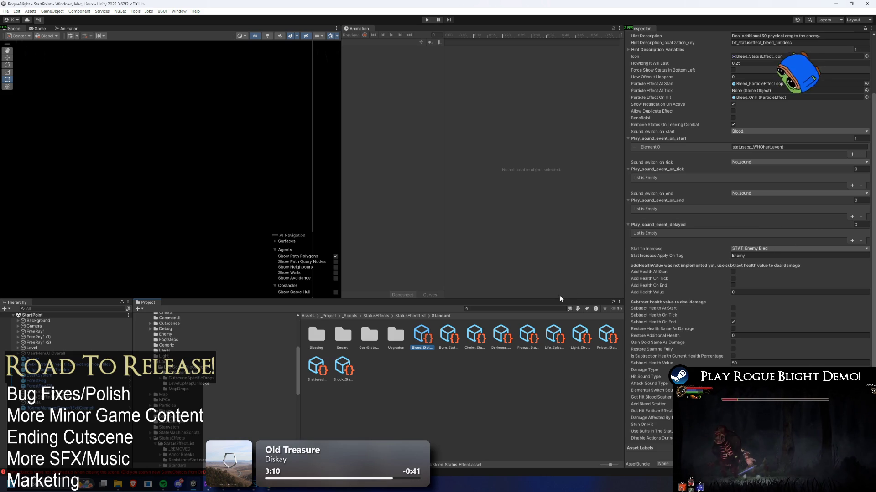
pyautogui.click(497, 308)
pyautogui.write('status bleed')
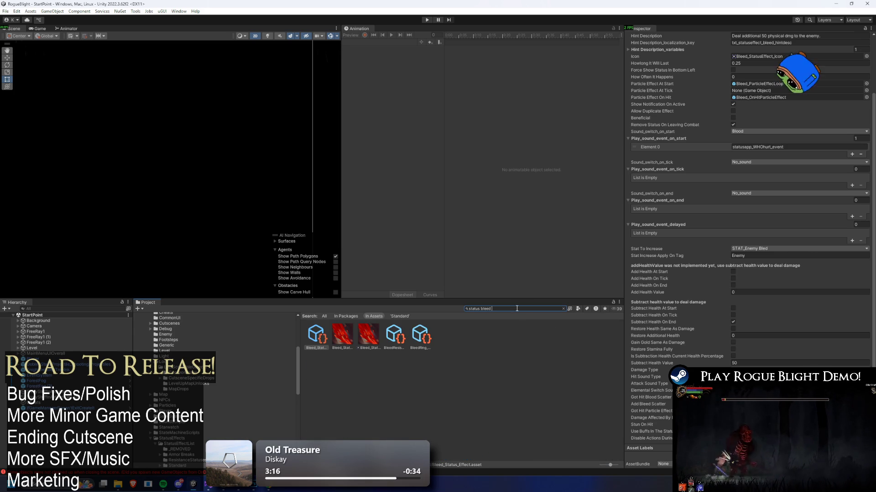
# Step: Check BleedResistance, then find the Bleed effect referenced by the Status Effect Upgrade asset
pyautogui.click(397, 335)
pyautogui.click(525, 310)
pyautogui.write('status upgrad')
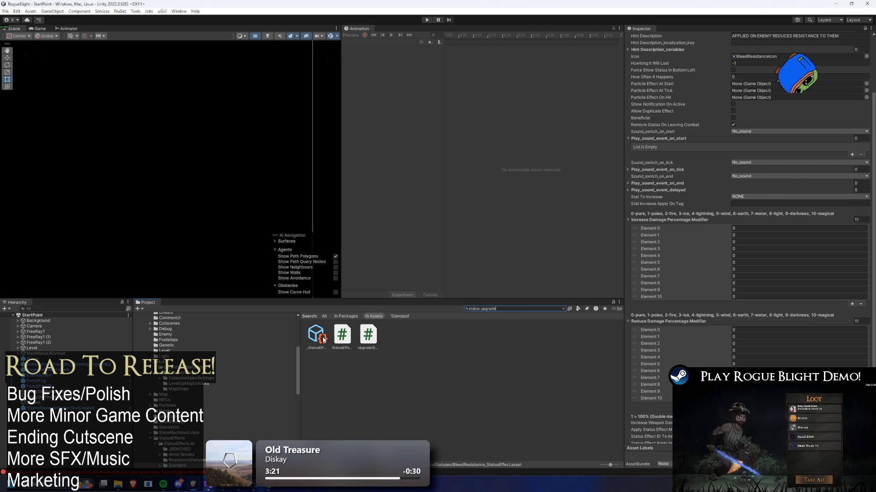
pyautogui.click(316, 336)
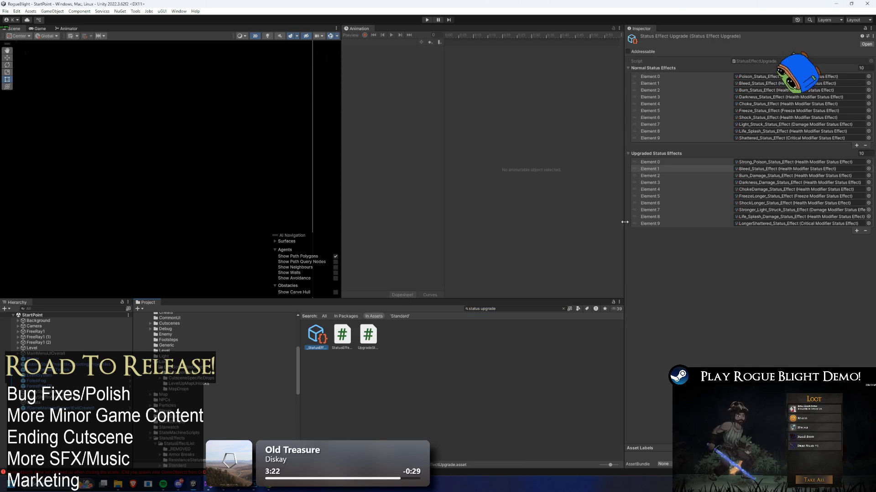
pyautogui.click(775, 83)
pyautogui.click(771, 170)
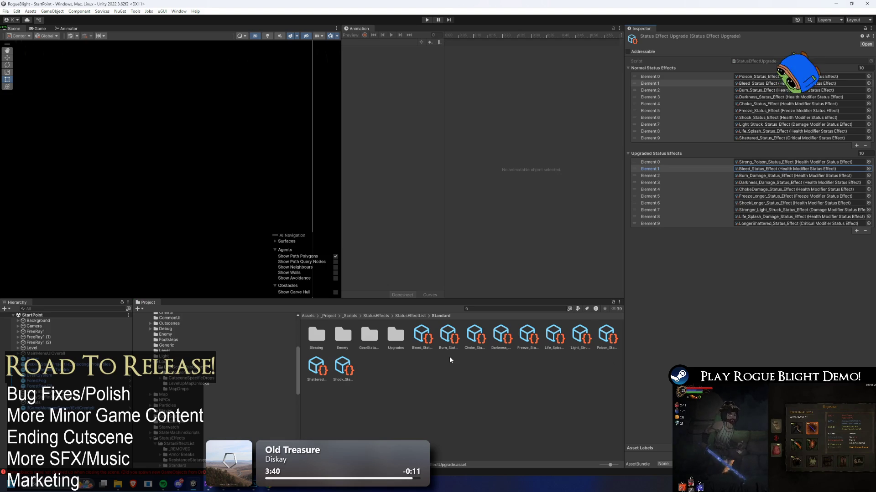
# Step: Re-search status assets, view Bleed and BleedResistance, then search for bleed ring
pyautogui.click(485, 308)
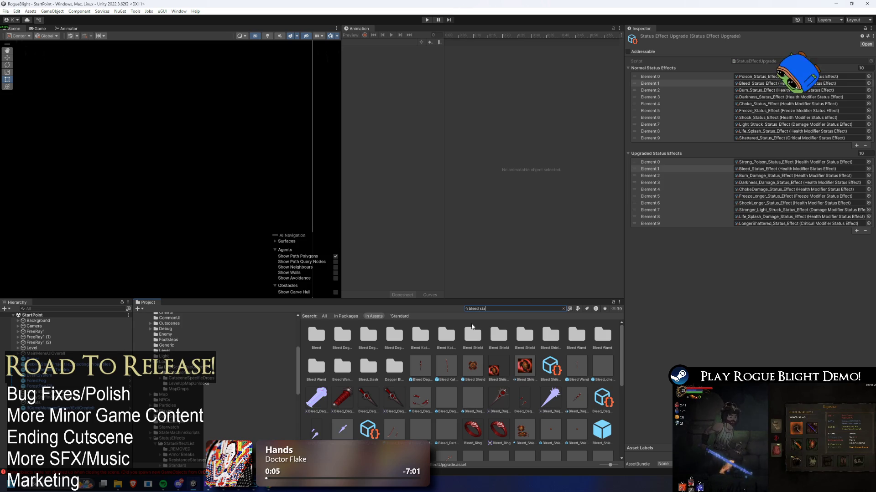
pyautogui.write('statu')
pyautogui.click(318, 334)
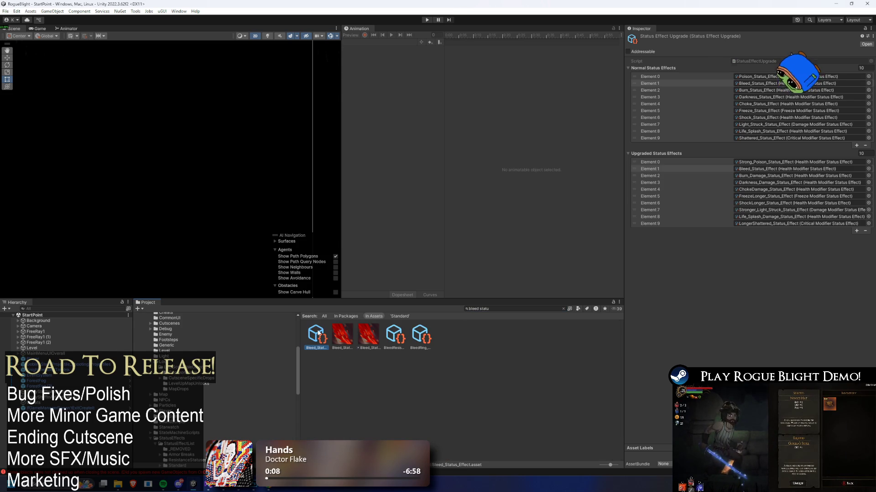
pyautogui.click(395, 335)
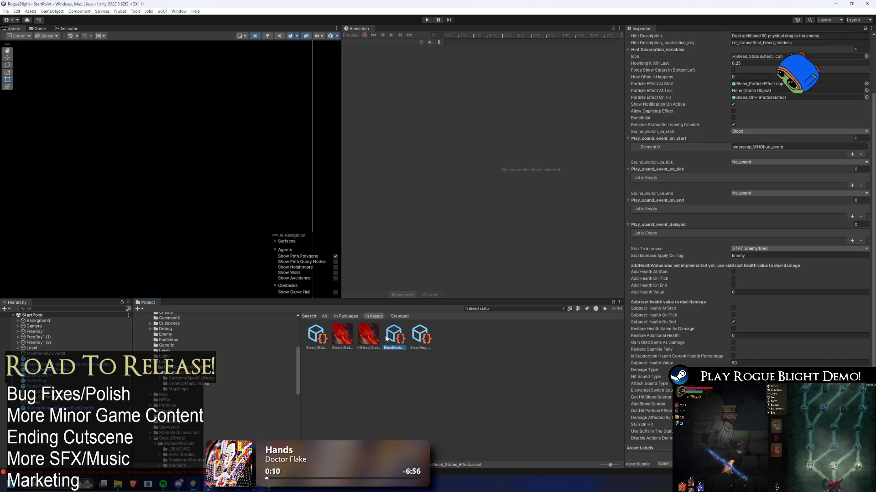
pyautogui.click(522, 309)
pyautogui.write('apply b')
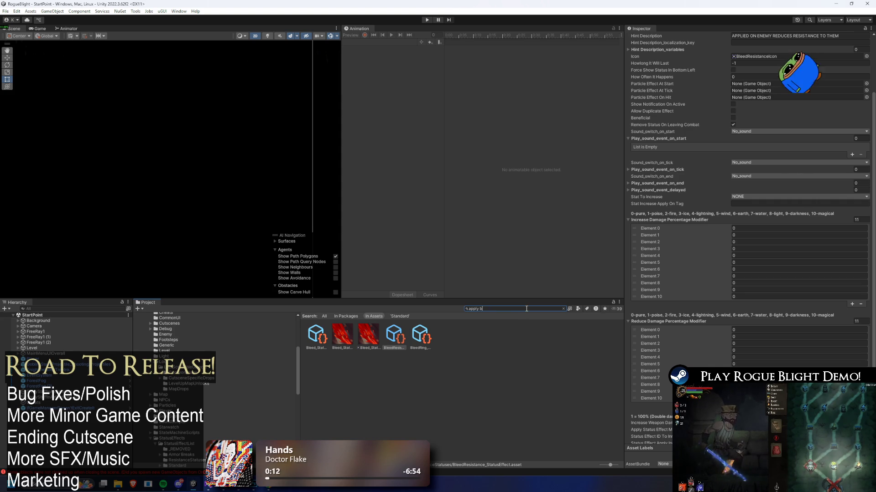
pyautogui.write('lee')
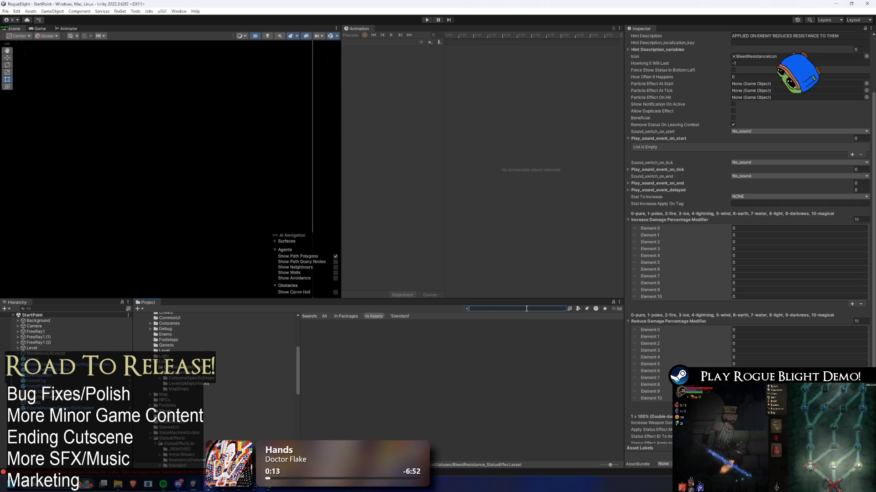
pyautogui.write('ble')
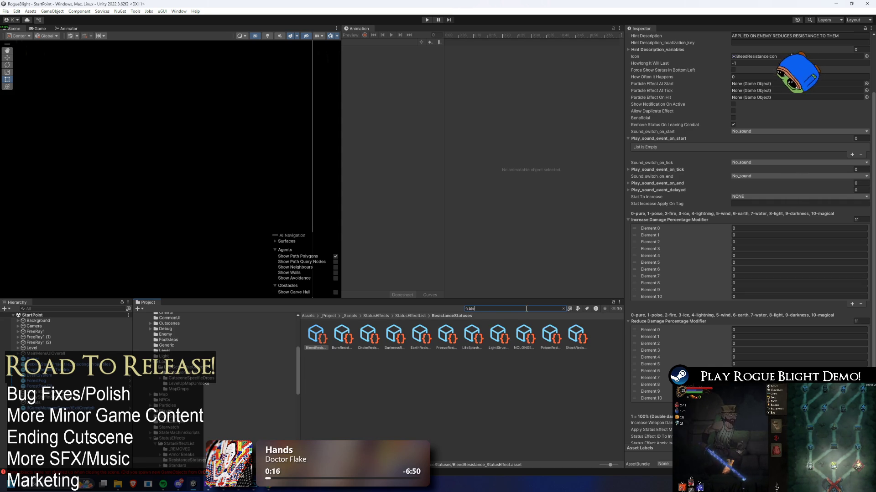
pyautogui.write('ed ring')
# Step: Select the Bleed Ring effect and clear the search to show the whole StatusEffectList folder
pyautogui.click(369, 336)
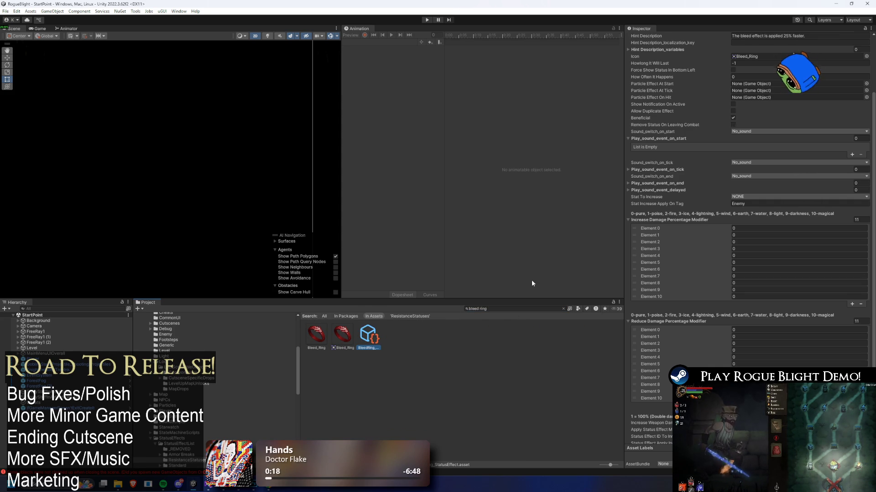
pyautogui.click(510, 310)
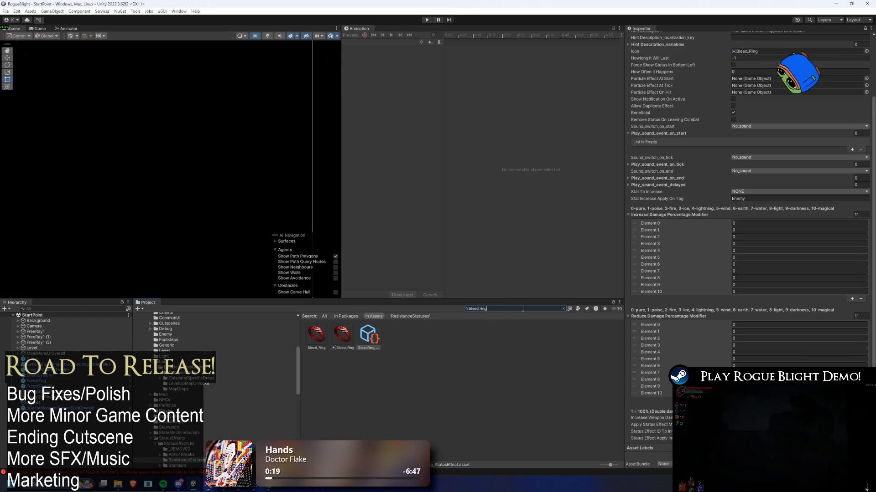
pyautogui.press('BackSpace')
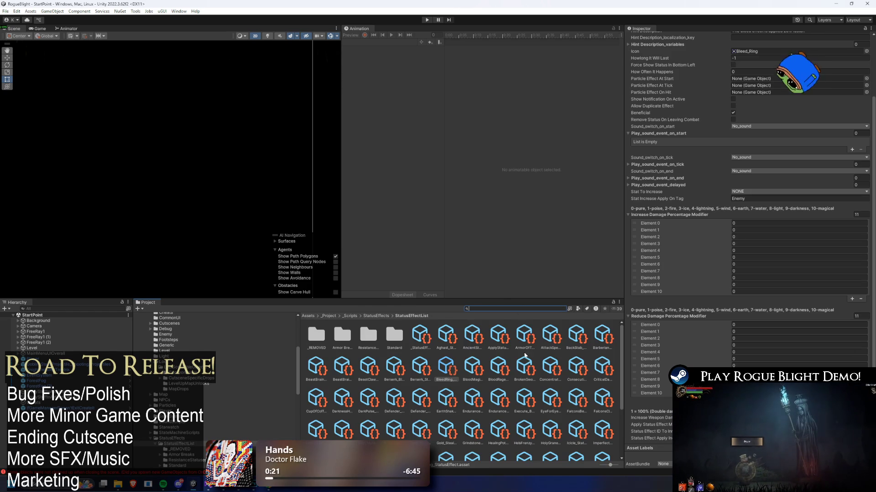
pyautogui.rightClick(447, 366)
# Step: Navigate through the Standard status effects folder into GearStatusEffect
pyautogui.click(499, 146)
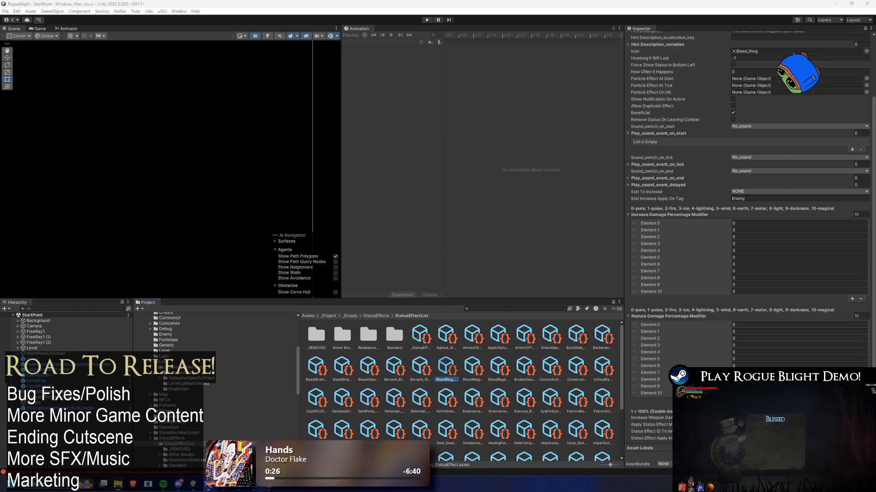
pyautogui.click(343, 335)
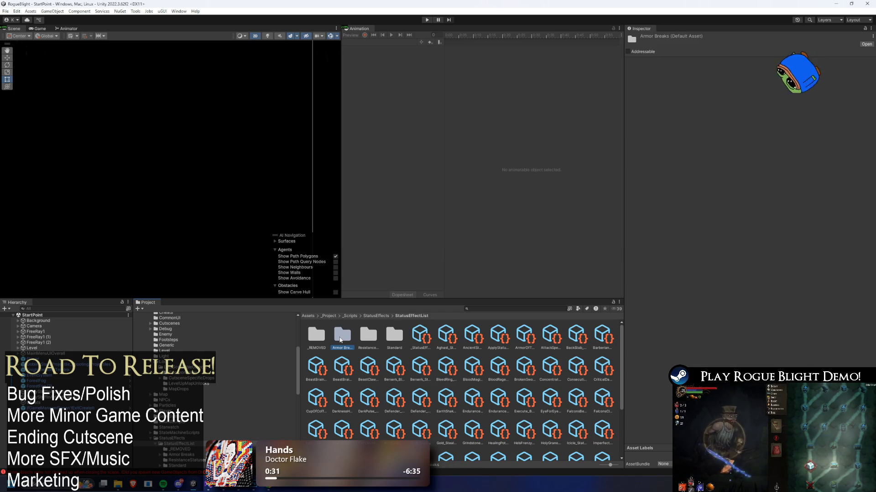
pyautogui.click(368, 335)
pyautogui.doubleClick(394, 335)
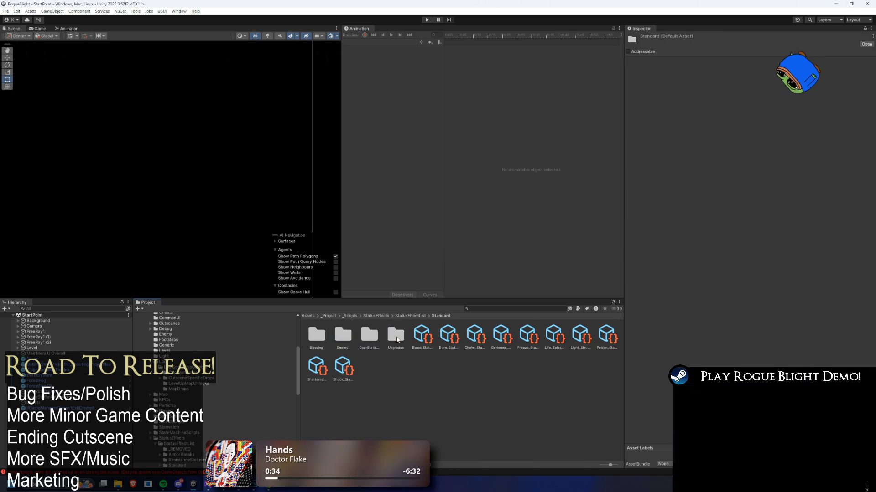
pyautogui.click(372, 339)
pyautogui.doubleClick(372, 340)
# Step: Create an Oni folder in GearStatusEffect and open it in the system file browser
pyautogui.rightClick(411, 366)
pyautogui.moveTo(470, 136)
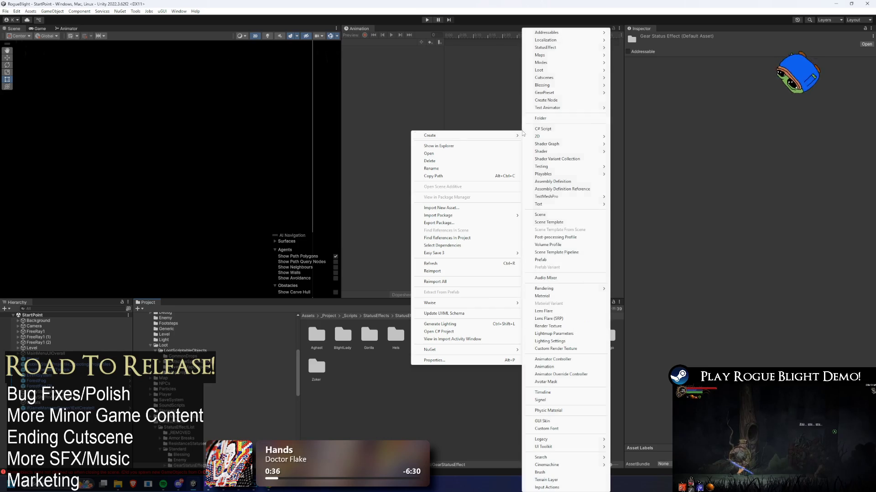
pyautogui.click(562, 119)
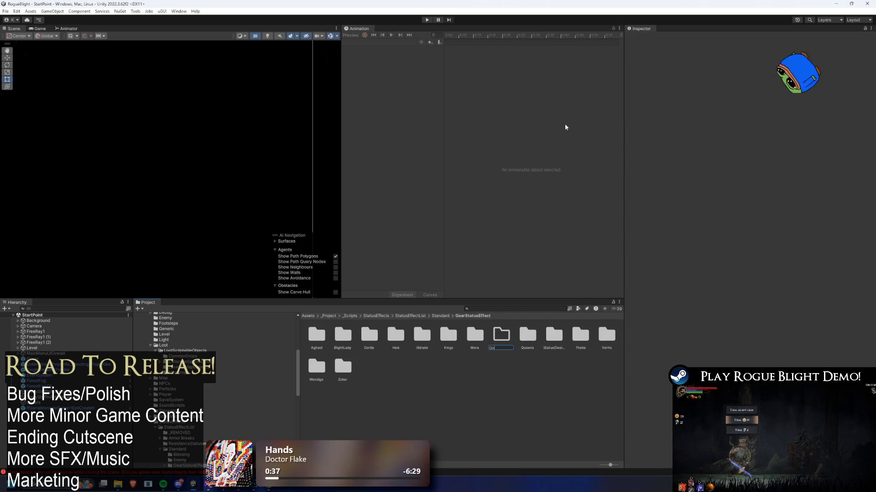
pyautogui.press('Return')
pyautogui.rightClick(399, 357)
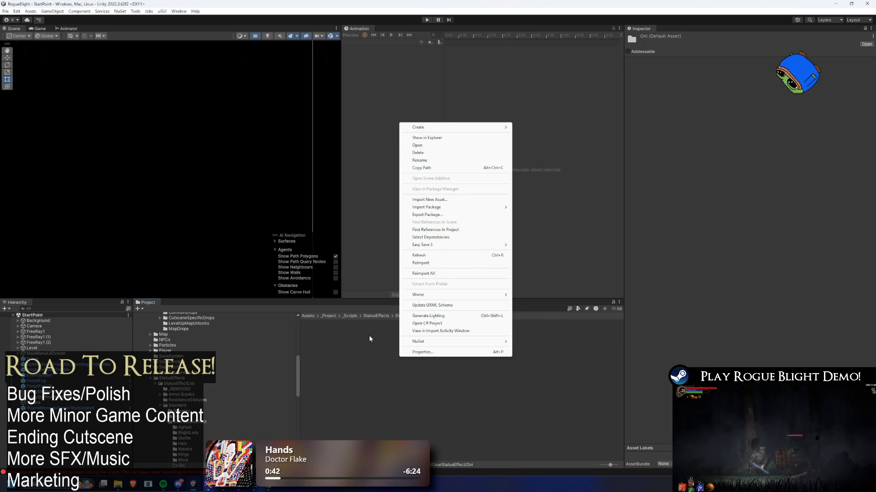
pyautogui.rightClick(359, 352)
pyautogui.click(412, 131)
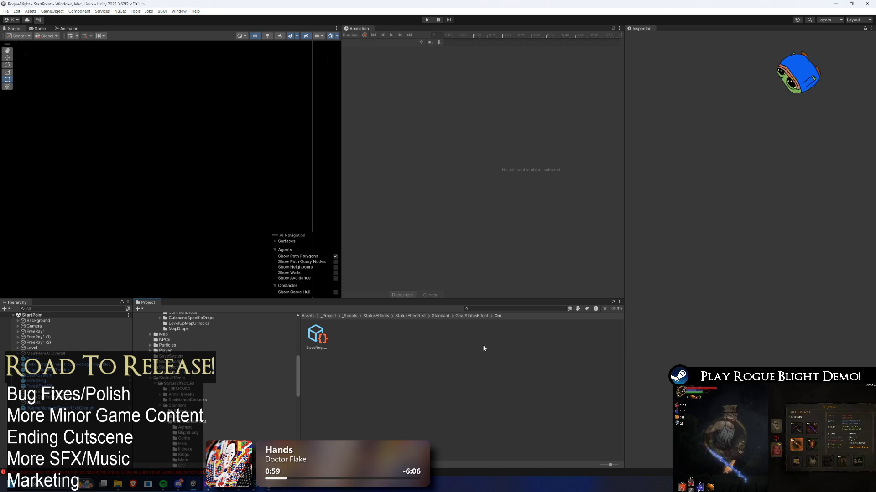
# Step: Rename the copied BleedRing effect to Oni_StatusEffect and select its Name field
pyautogui.rightClick(316, 337)
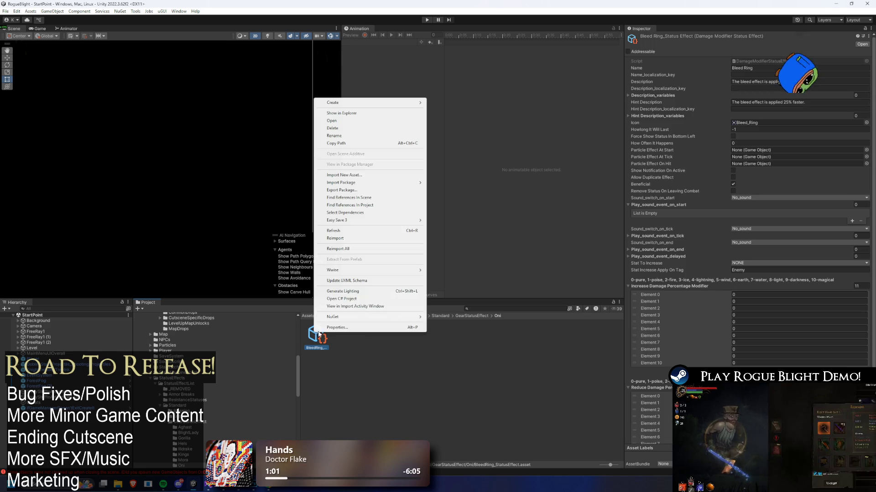
pyautogui.click(364, 137)
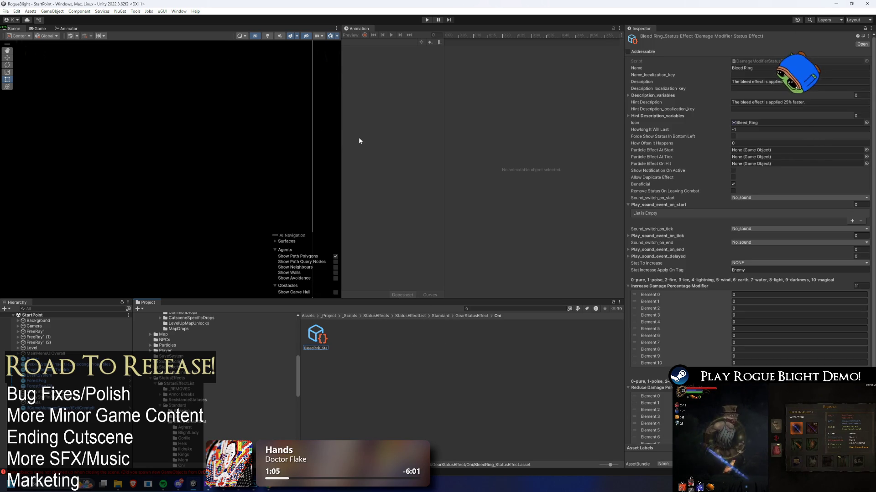
pyautogui.write('Oni_StatusEff')
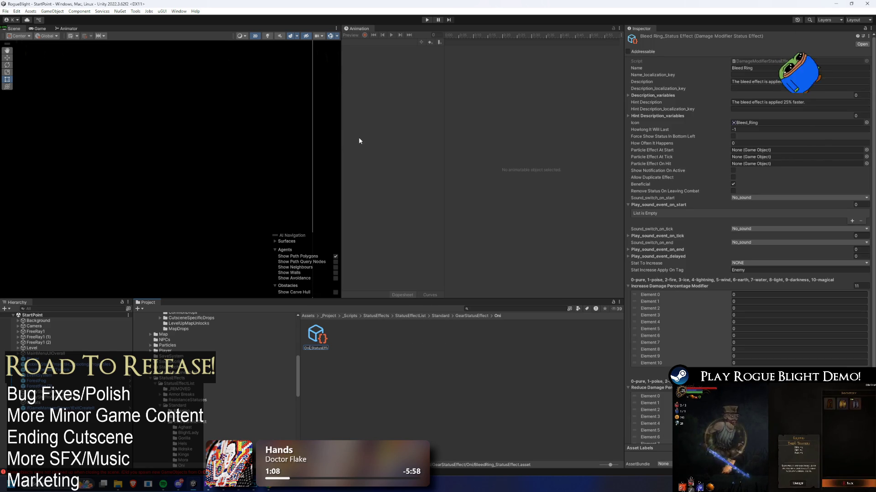
pyautogui.press('Return')
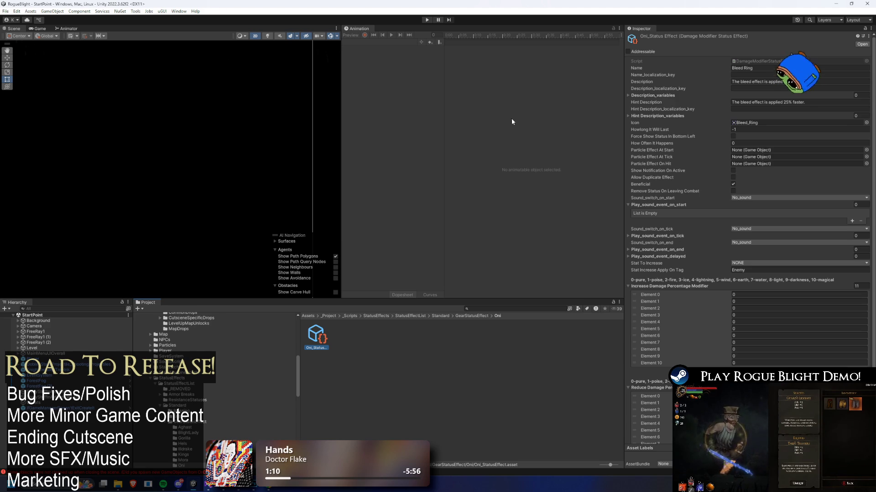
pyautogui.click(770, 66)
pyautogui.click(770, 67)
# Step: Name the effect 'Oni Head' and make Description and Hint read bleed and burn
pyautogui.write('Oni H')
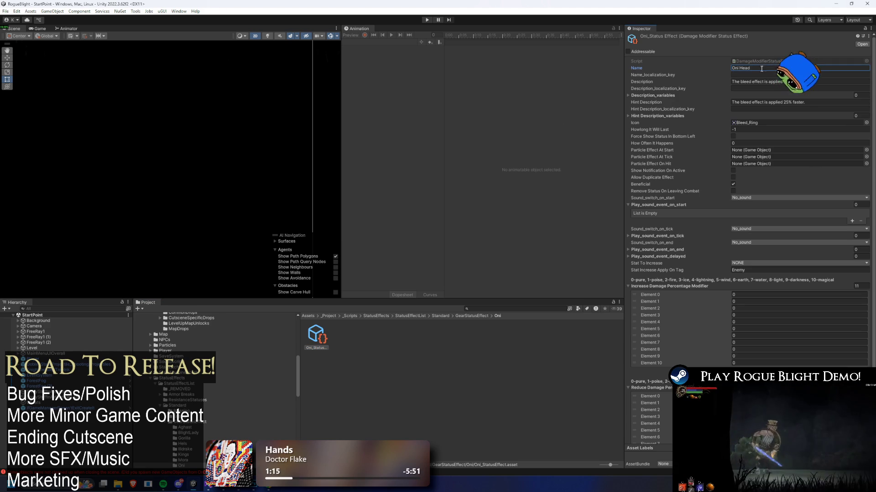
pyautogui.write('ead')
pyautogui.click(751, 81)
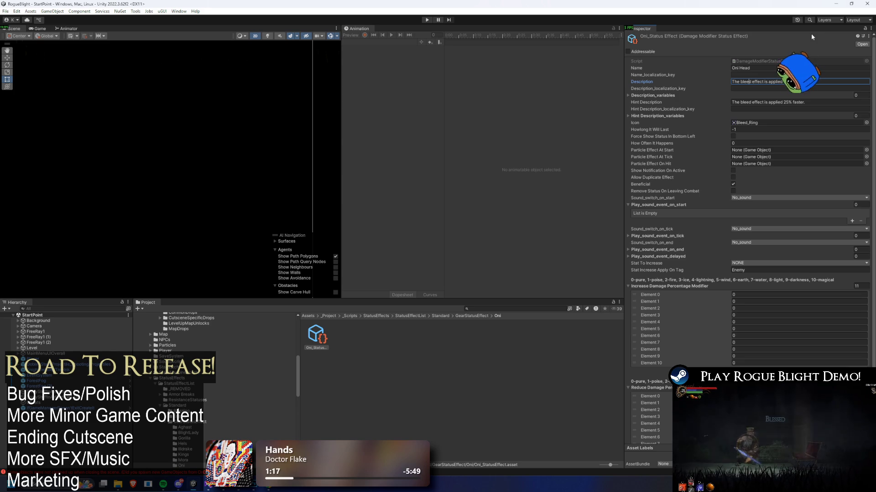
pyautogui.write('nd burn')
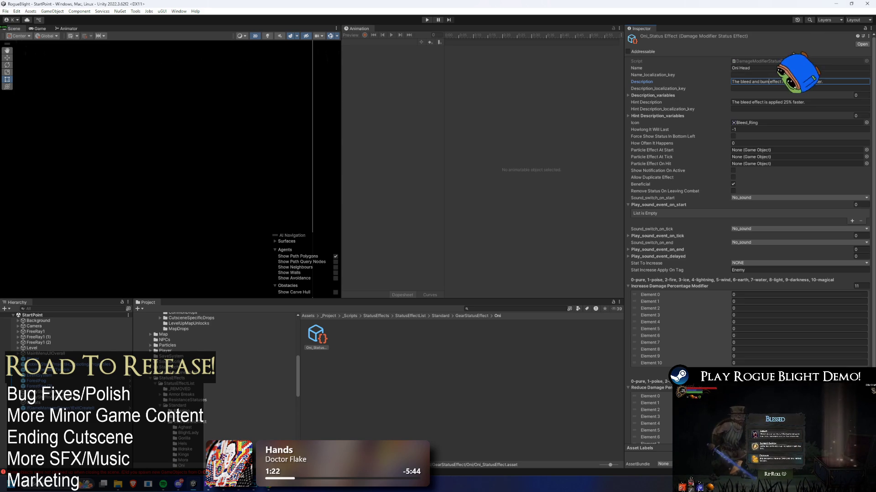
pyautogui.click(690, 96)
pyautogui.click(771, 81)
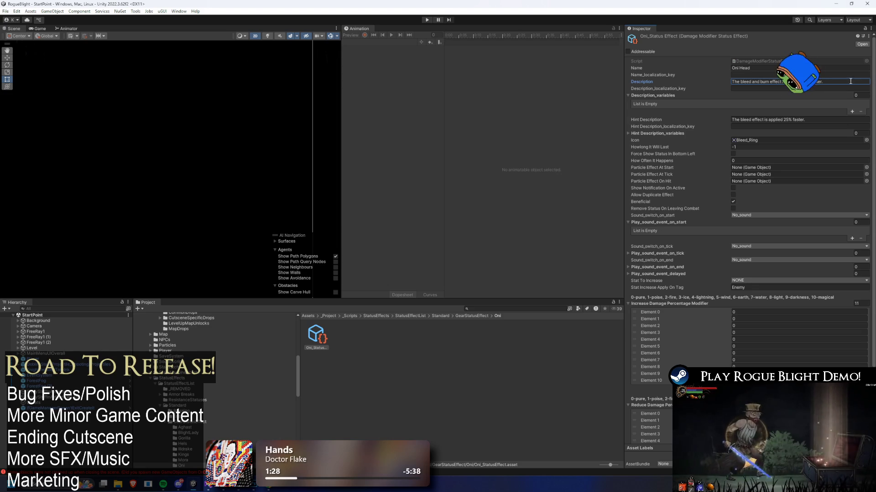
pyautogui.click(834, 119)
pyautogui.write('The bleed and burn effect is applied 10% faster.')
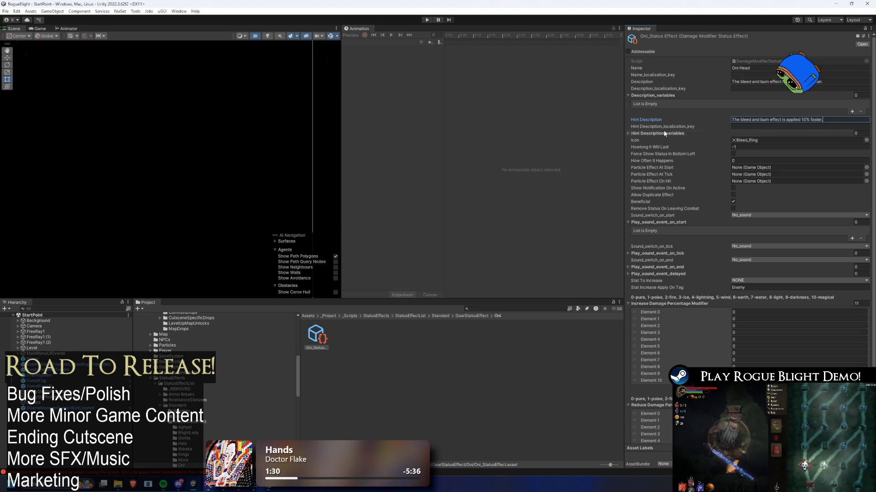
pyautogui.click(844, 134)
# Step: Set the Icon to the Oni_Head_Icon sprite and open the effect's script in Visual Studio
pyautogui.click(866, 158)
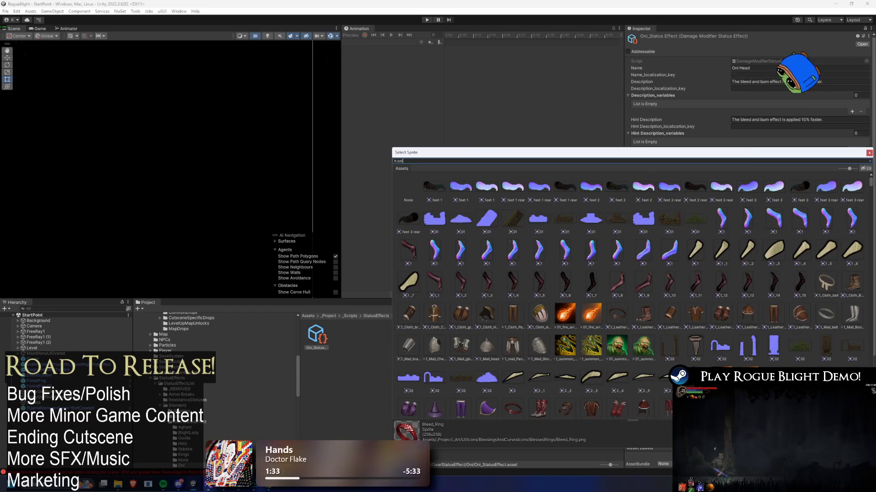
pyautogui.write('oni hea')
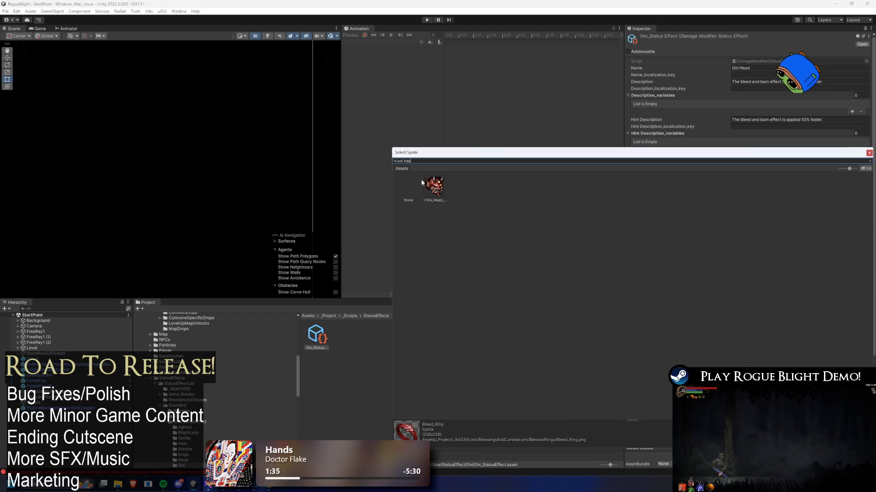
pyautogui.doubleClick(434, 185)
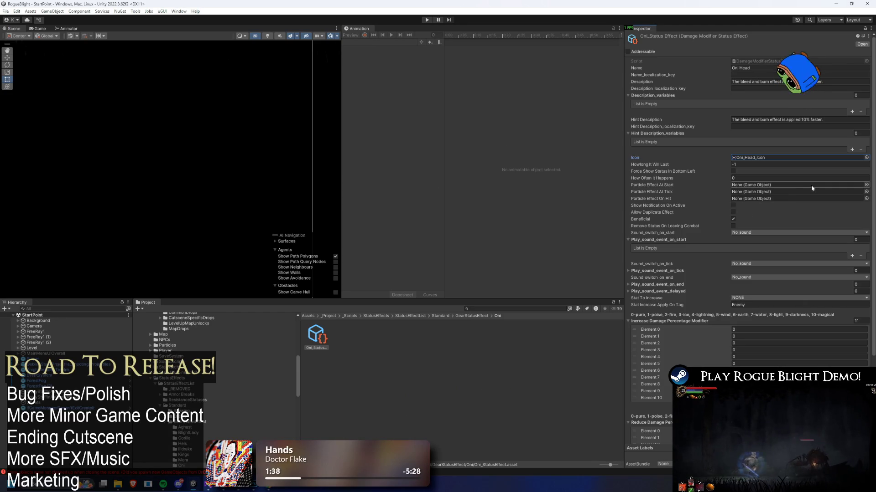
pyautogui.scroll(-3, 800, 181)
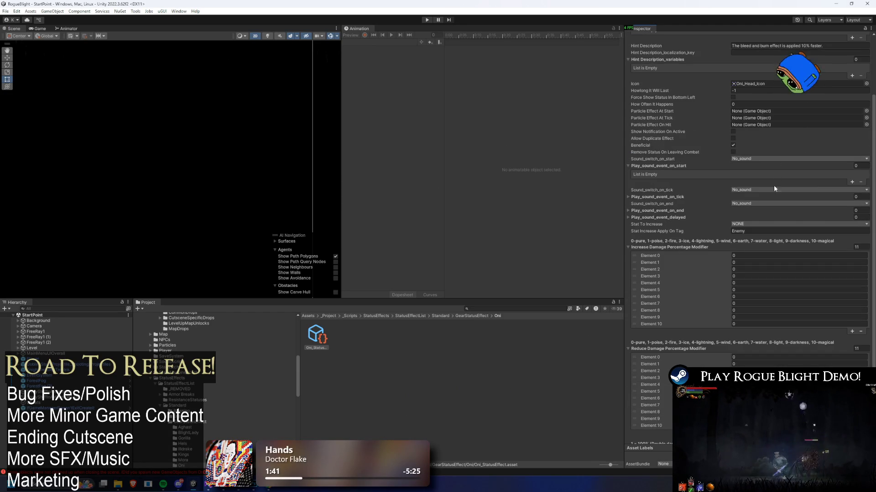
pyautogui.scroll(-2, 774, 185)
pyautogui.scroll(5, 767, 200)
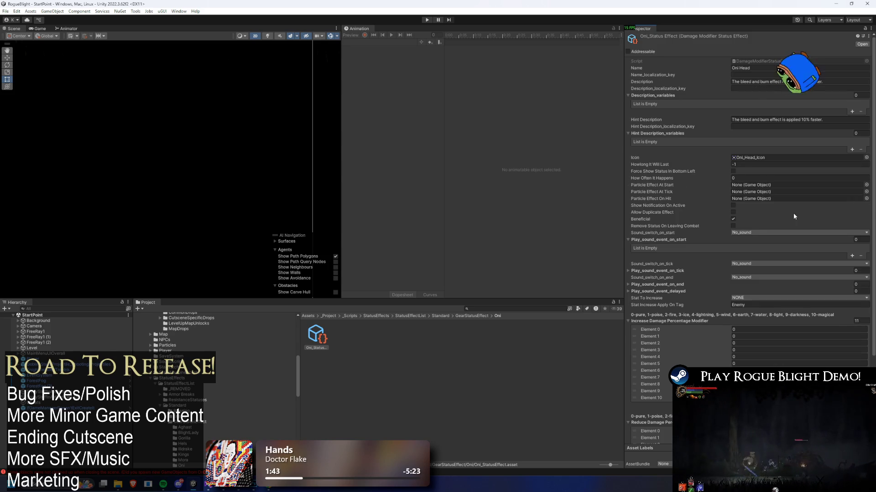
pyautogui.scroll(-4, 792, 213)
pyautogui.scroll(4, 770, 359)
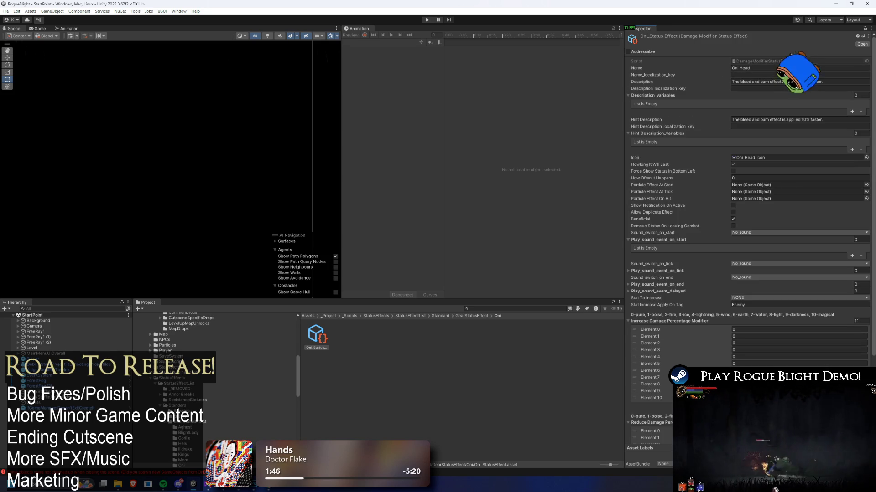
pyautogui.click(182, 378)
pyautogui.hotkey('alt', 'Tab')
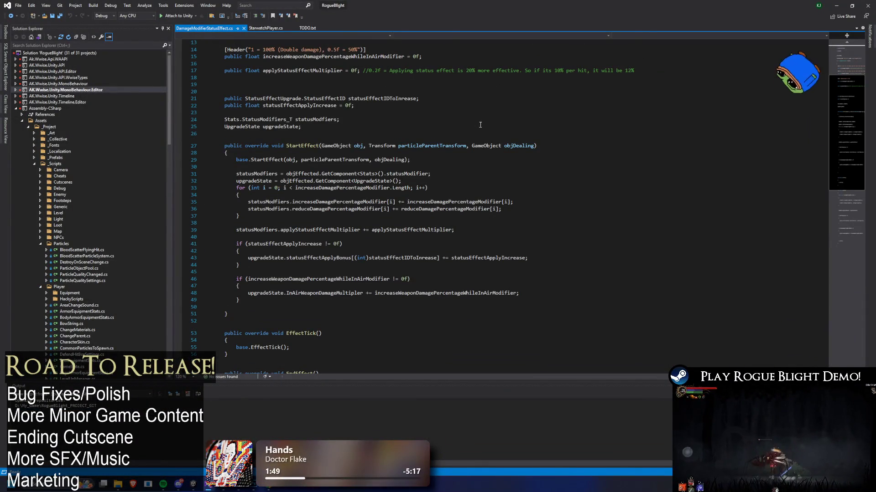
pyautogui.scroll(4, 351, 74)
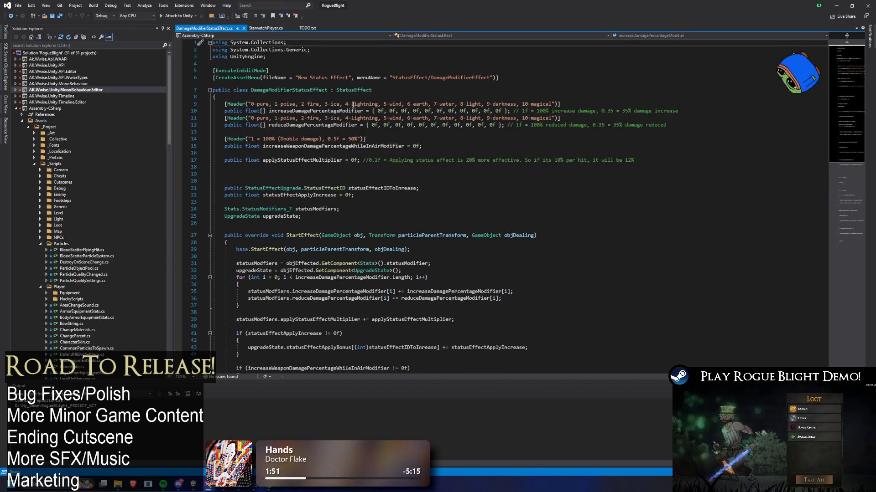
pyautogui.keyDown('ctrl'); pyautogui.scroll(5, 491, 130); pyautogui.keyUp('ctrl')
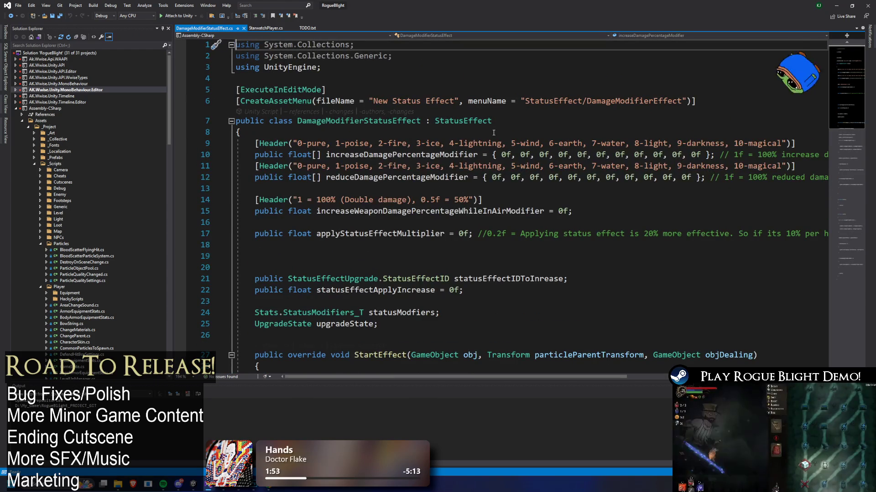
pyautogui.scroll(-7, 502, 135)
pyautogui.scroll(2, 511, 139)
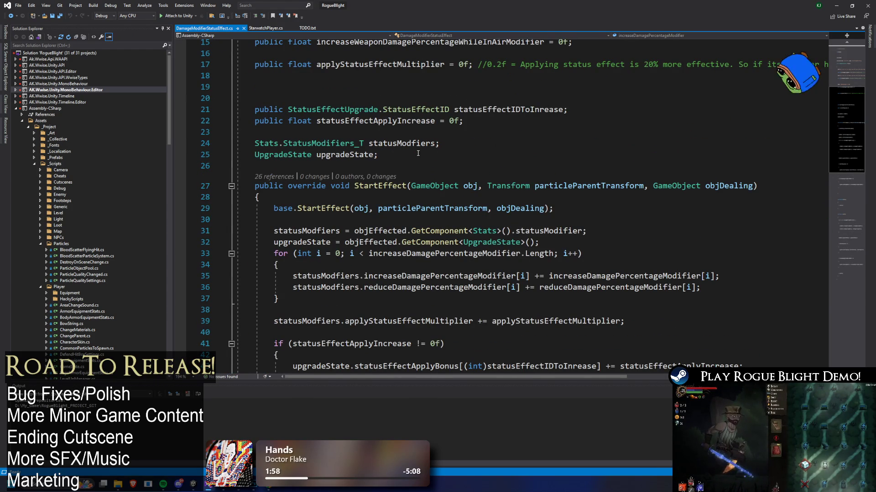
pyautogui.hotkey('alt', 'Tab')
pyautogui.scroll(5, 801, 254)
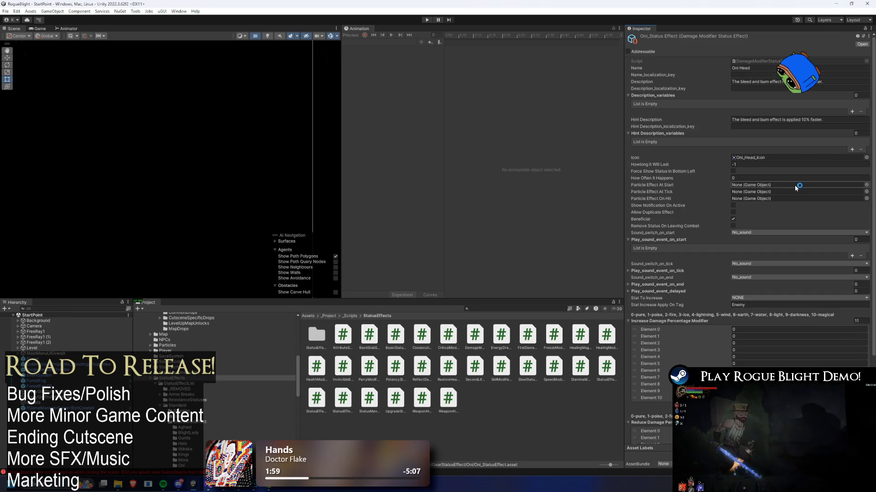
pyautogui.hotkey('alt', 'Tab')
pyautogui.scroll(5, 404, 159)
pyautogui.scroll(-5, 404, 160)
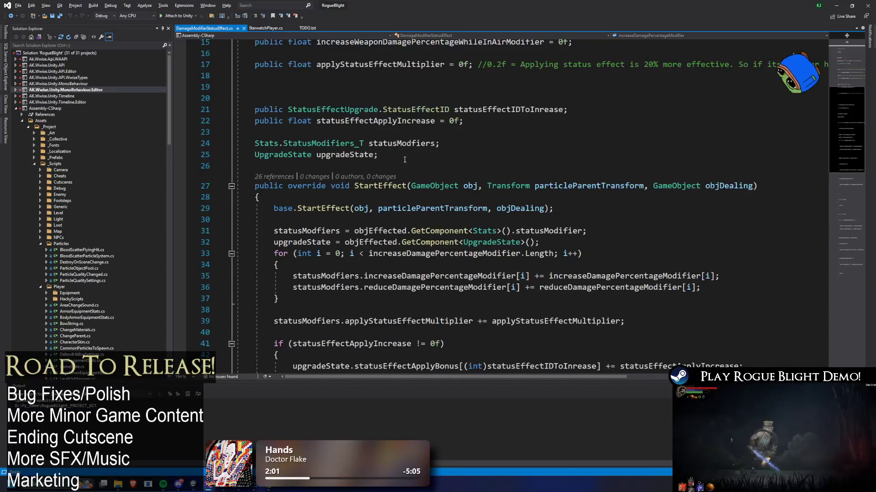
pyautogui.hotkey('alt', 'Tab')
pyautogui.scroll(-2, 816, 315)
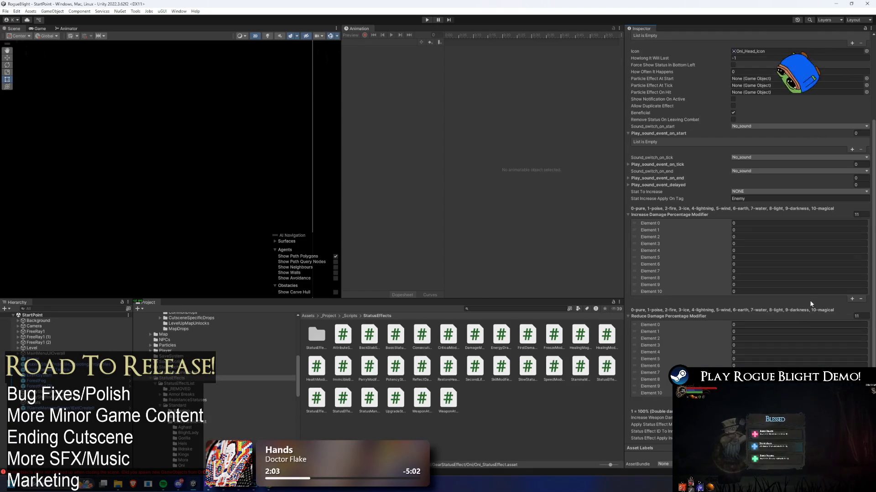
pyautogui.hotkey('alt', 'Tab')
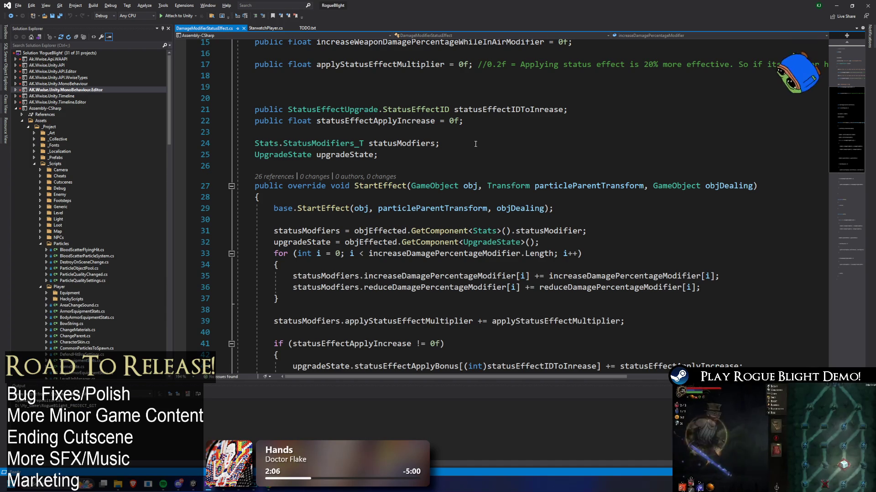
pyautogui.click(491, 145)
pyautogui.hotkey('ctrl', 'f')
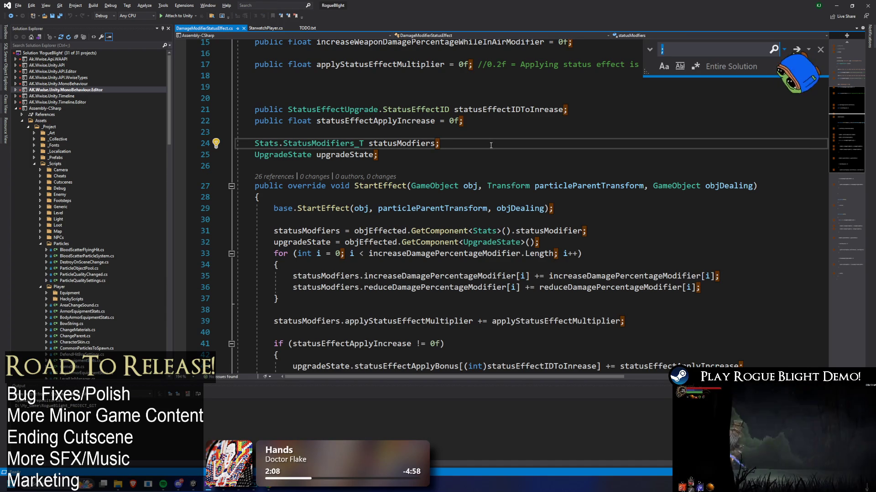
pyautogui.write('id')
pyautogui.press('Escape')
pyautogui.moveTo(463, 120); pyautogui.dragTo(236, 110)
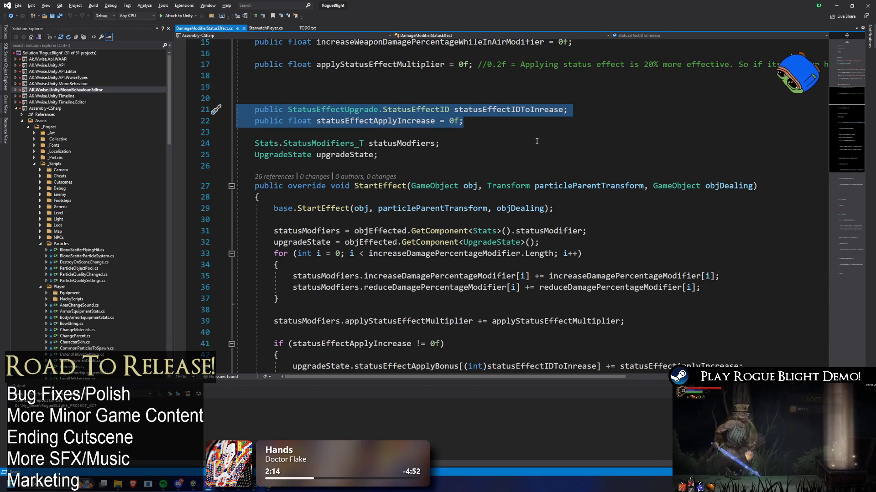
# Step: In DamageModifierStatusEffect.cs, put the caret on empty line 20 above the two status-effect fields
pyautogui.hotkey('alt', 'Tab')
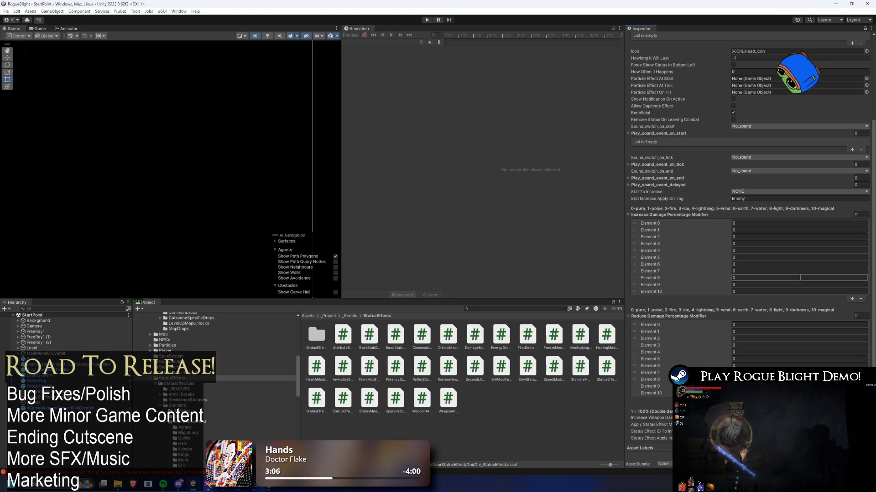
pyautogui.hotkey('alt', 'Tab')
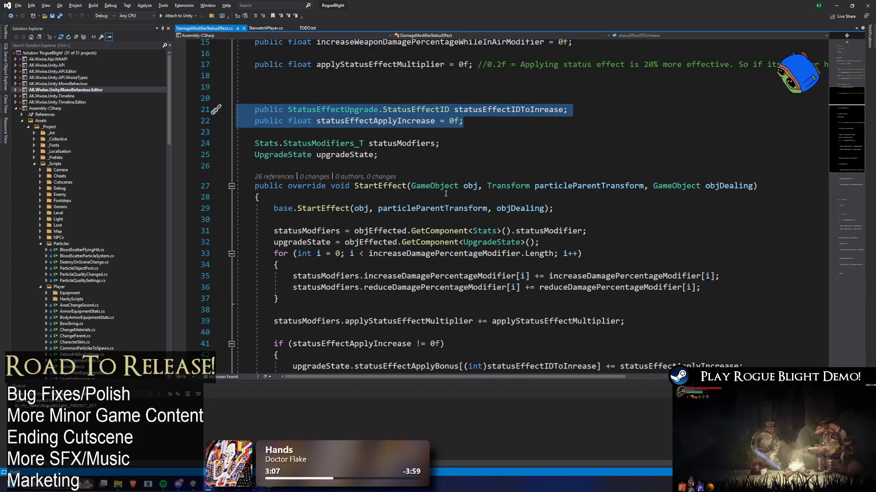
pyautogui.press('Up')
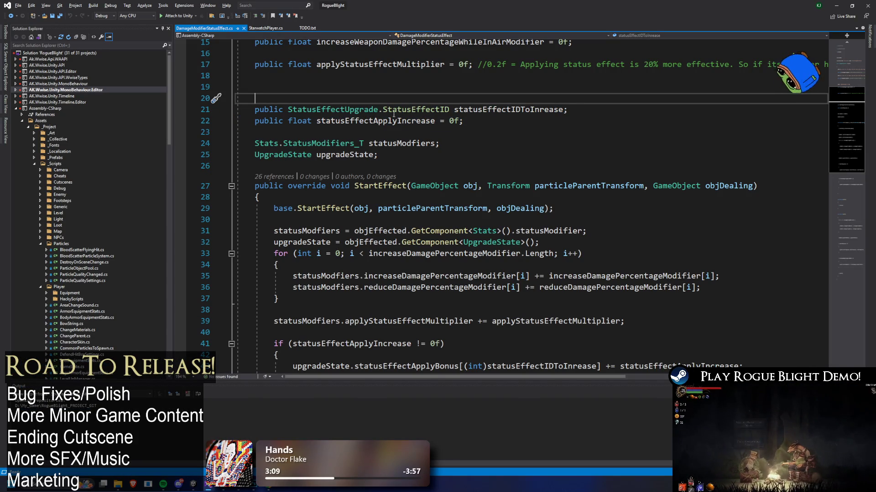
pyautogui.click(462, 120)
pyautogui.hotkey('shift', 'Up')
pyautogui.hotkey('shift', 'Home')
pyautogui.hotkey('shift', 'Home')
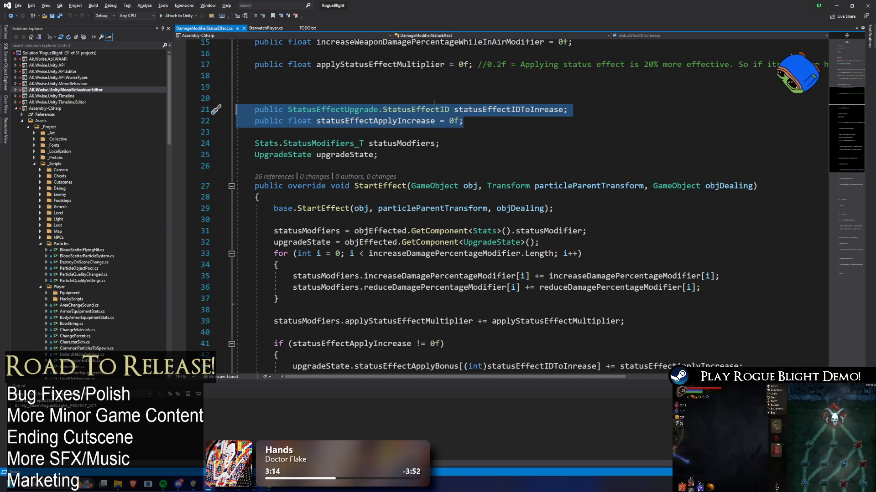
pyautogui.press('Up')
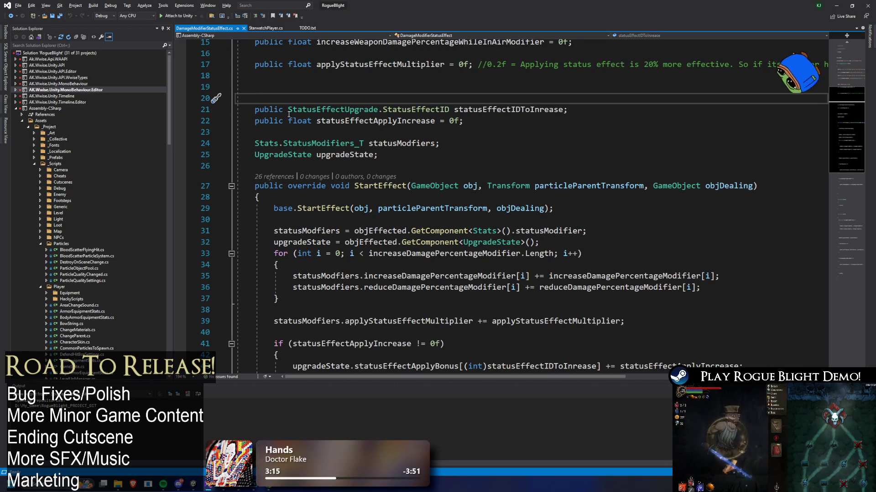
pyautogui.click(287, 112)
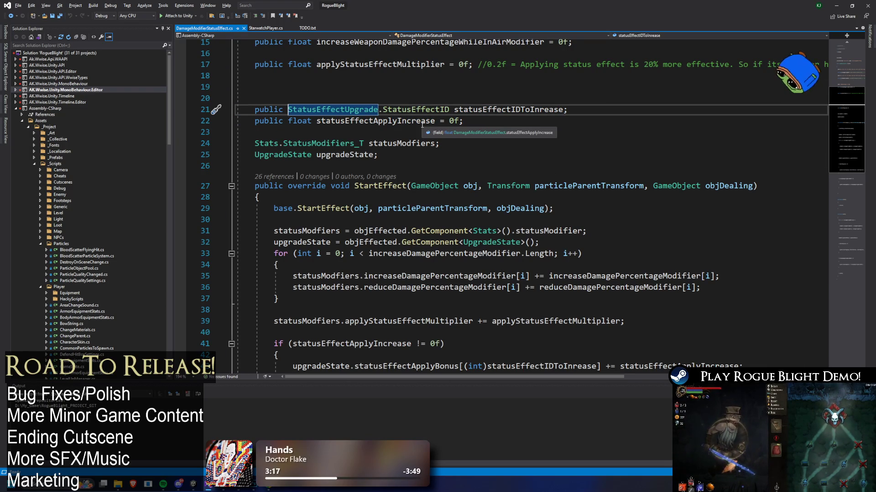
pyautogui.press('Up')
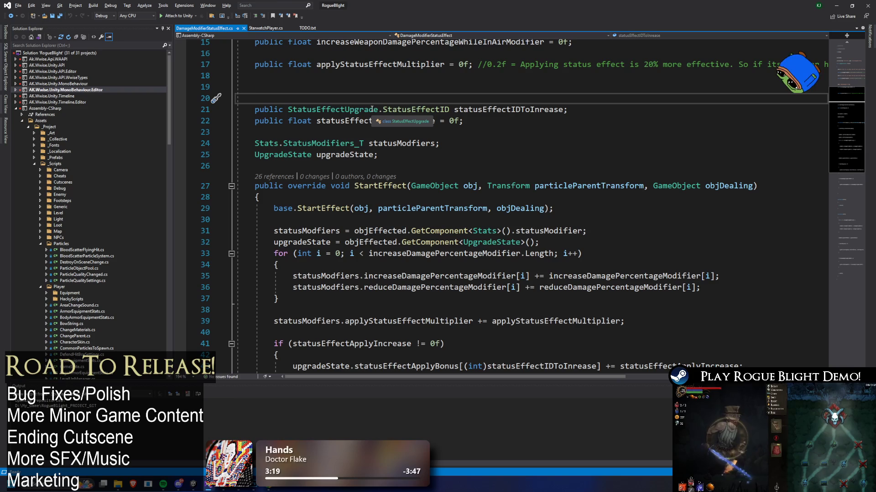
# Step: Wrap the two fields in a new public struct statusEffectSpecificApplyRate
pyautogui.write('strcut')
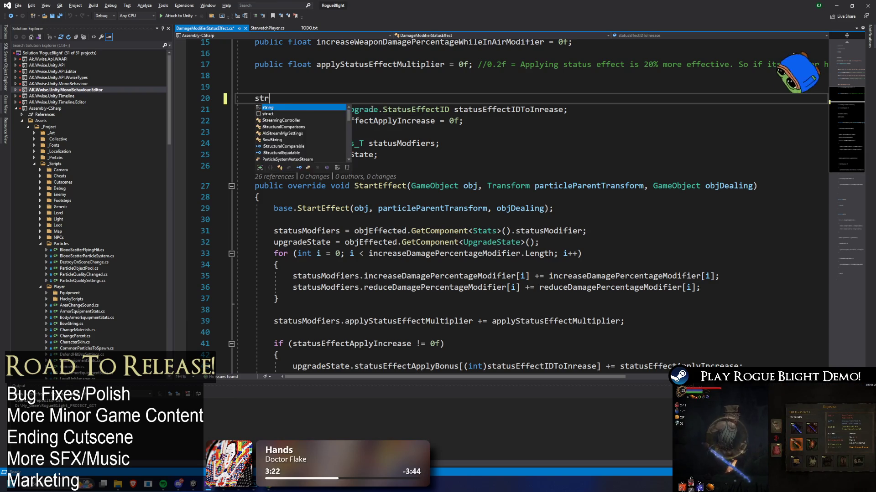
pyautogui.press('BackSpace')
pyautogui.press('BackSpace')
pyautogui.press('BackSpace')
pyautogui.press('BackSpace')
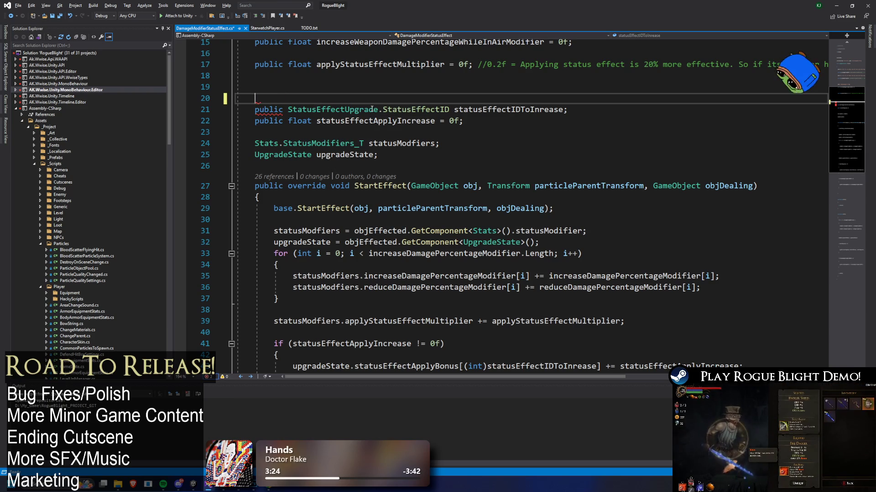
pyautogui.write('public struct')
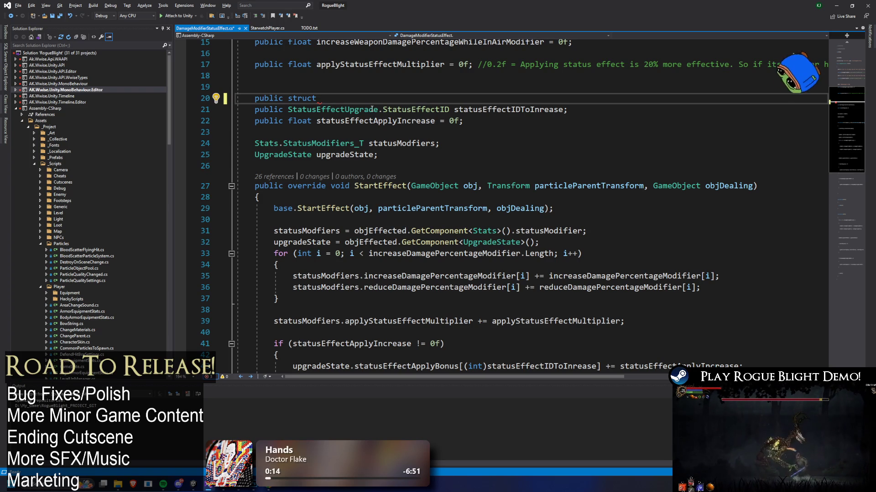
pyautogui.write('statusEffect')
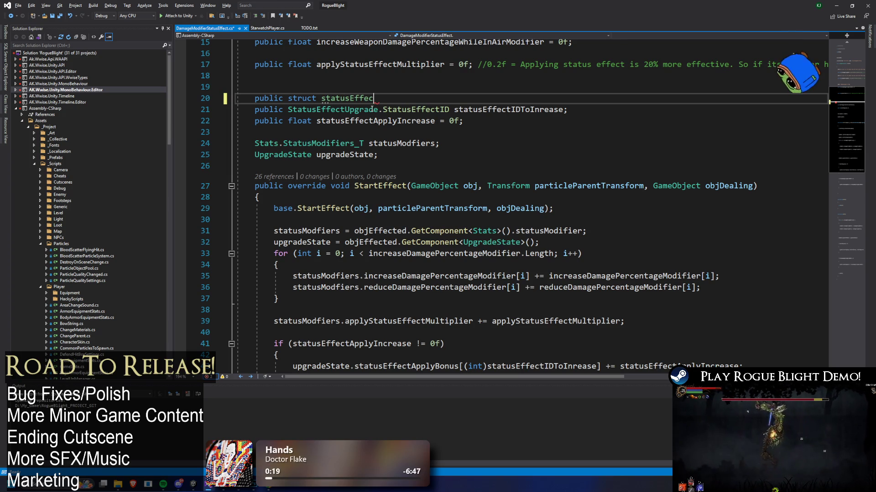
pyautogui.write('SpecificAppl')
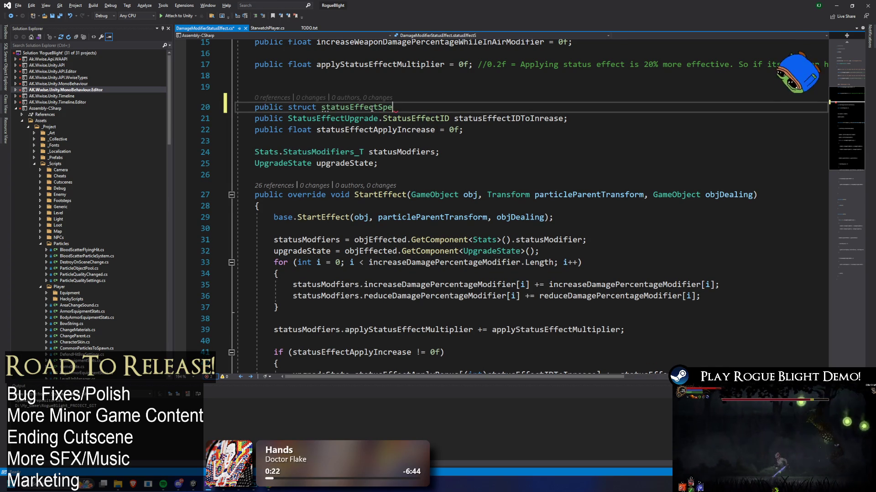
pyautogui.write('yRate')
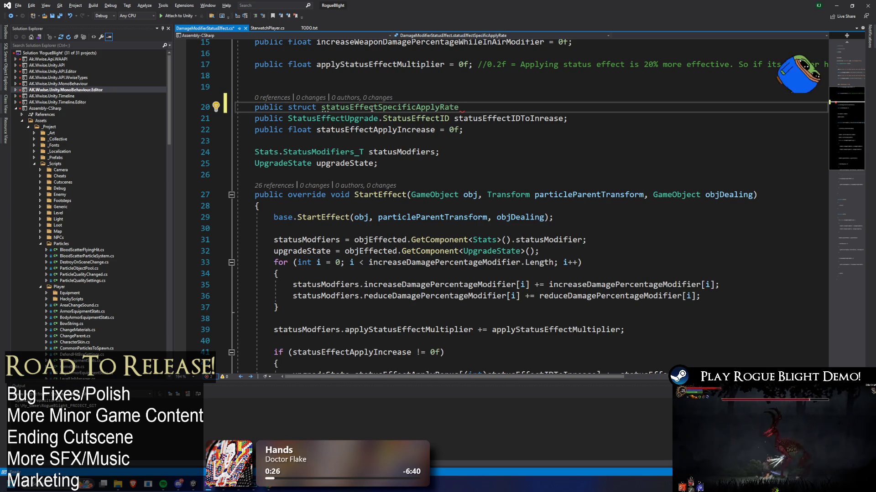
pyautogui.hotkey('ctrl', 'r')
pyautogui.hotkey('ctrl', 'r')
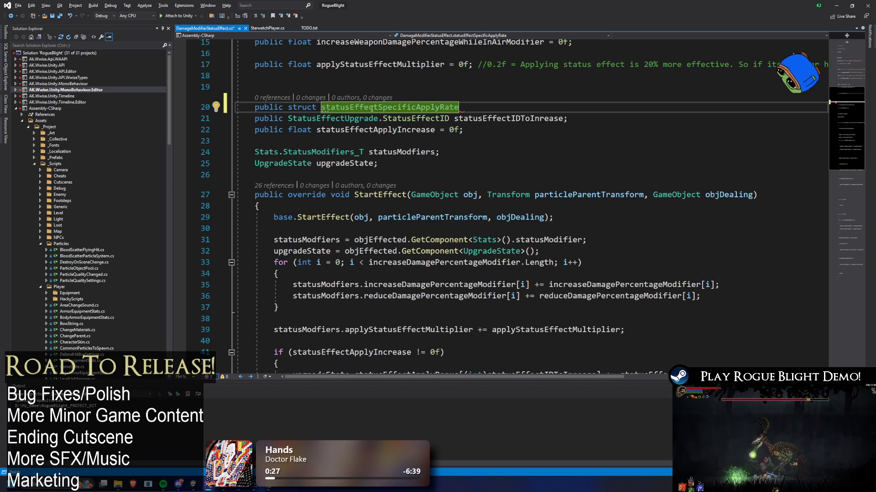
pyautogui.press('Return')
pyautogui.write('{')
pyautogui.press('Down')
pyautogui.press('Down')
pyautogui.press('Down')
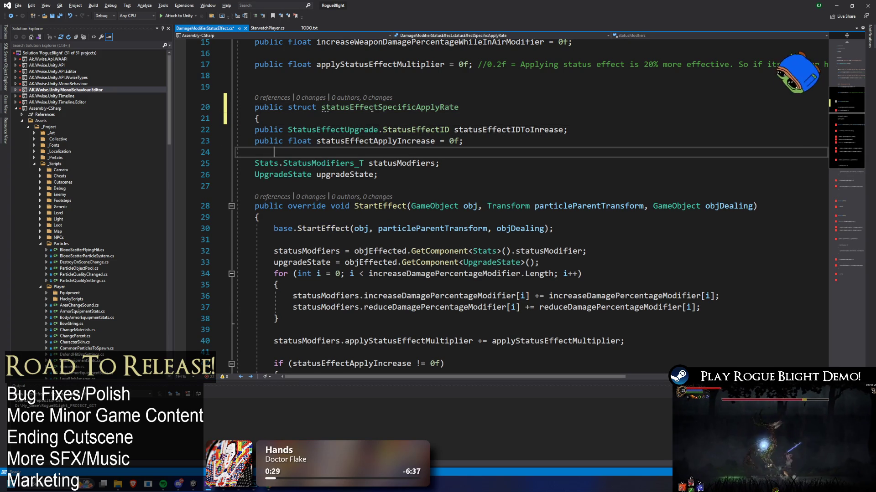
pyautogui.write('}')
pyautogui.press('Return')
pyautogui.press('Return')
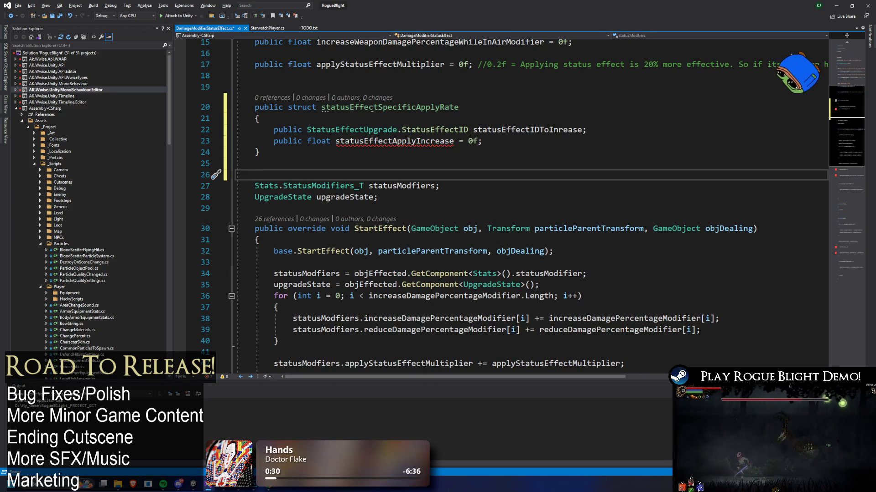
# Step: Remove the '= 0f' default from statusEffectApplyIncrease and save the script
pyautogui.moveTo(473, 143); pyautogui.dragTo(460, 142)
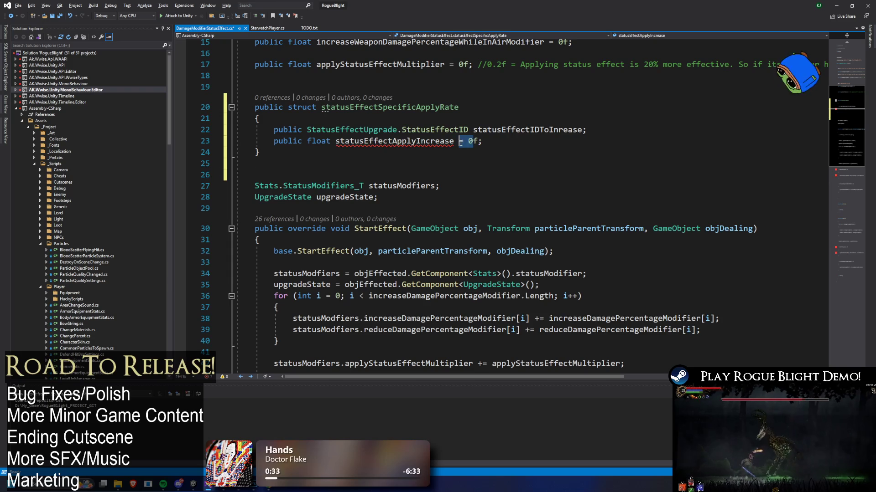
pyautogui.press('Delete')
pyautogui.press('Delete')
pyautogui.press('BackSpace')
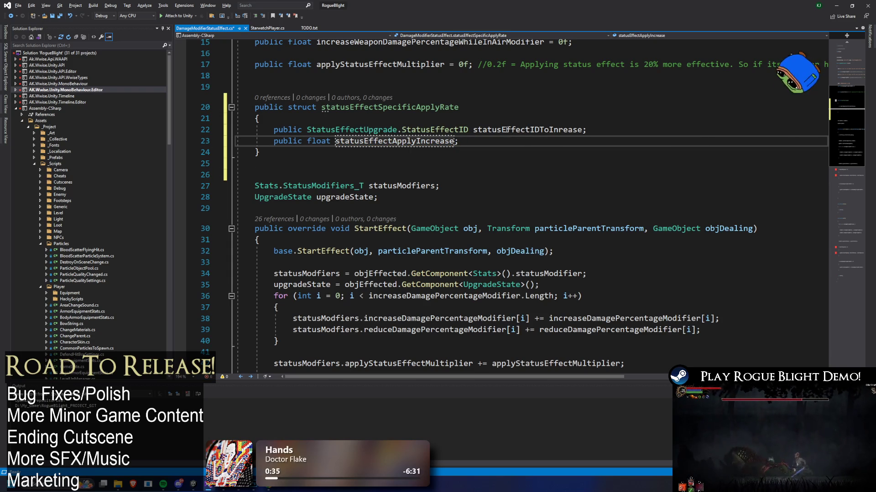
pyautogui.click(374, 109)
pyautogui.click(302, 165)
pyautogui.hotkey('ctrl', 's')
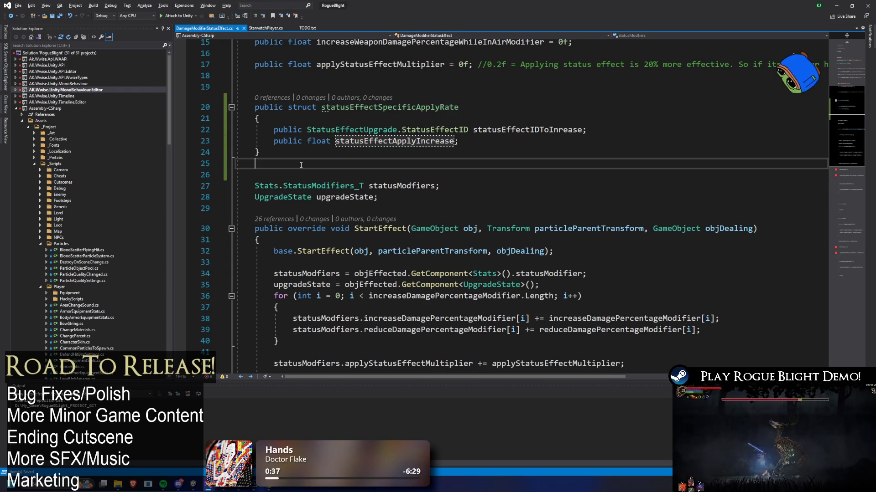
# Step: Add a List<statusEffectSpecificApplyRate> statusEffectSpecificApplyRate field below the struct and save
pyautogui.write('List<statusEffectSpecificApplyRate> ')
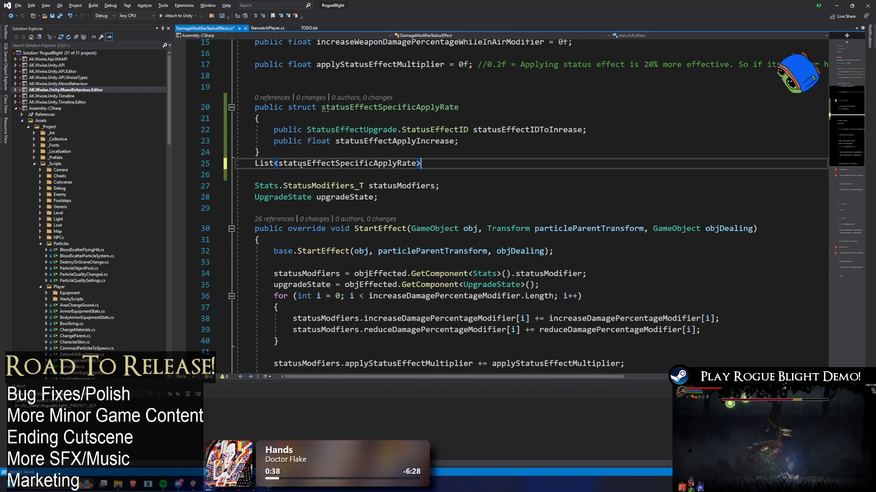
pyautogui.write('statusEffectSpecificApplyRate;')
pyautogui.hotkey('ctrl', 's')
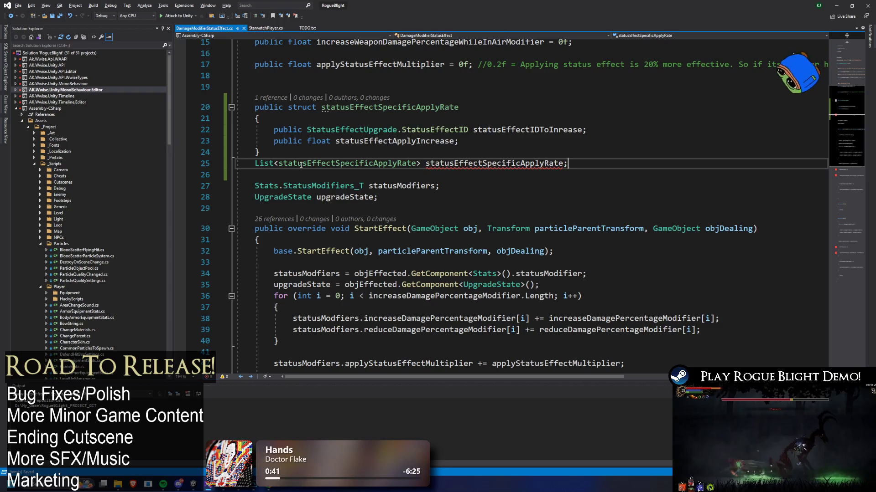
pyautogui.doubleClick(529, 126)
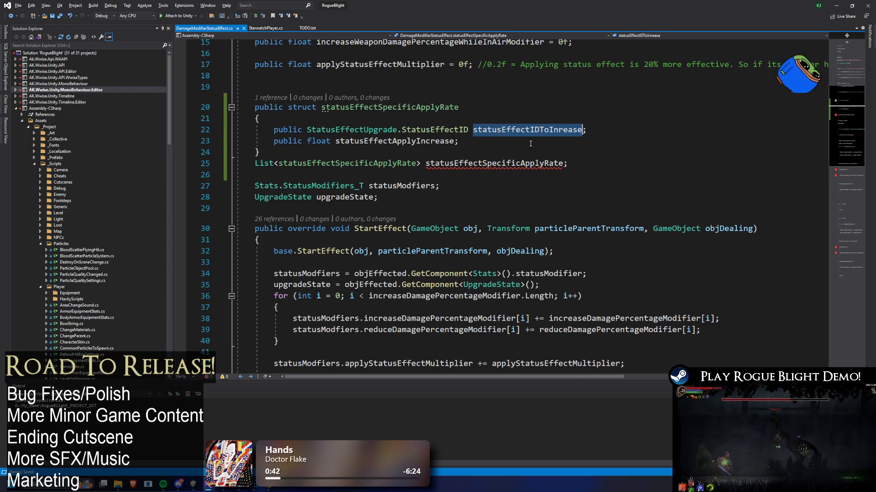
pyautogui.doubleClick(268, 107)
pyautogui.click(255, 163)
# Step: Make the List field public and mark the struct [System.Serializable]
pyautogui.write('public')
pyautogui.click(331, 88)
pyautogui.write('[System.Seri')
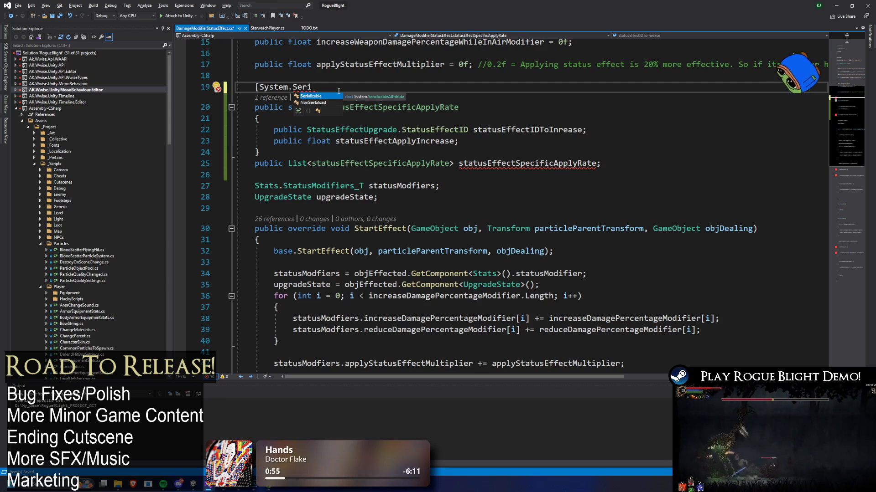
pyautogui.press('Tab')
pyautogui.write(']')
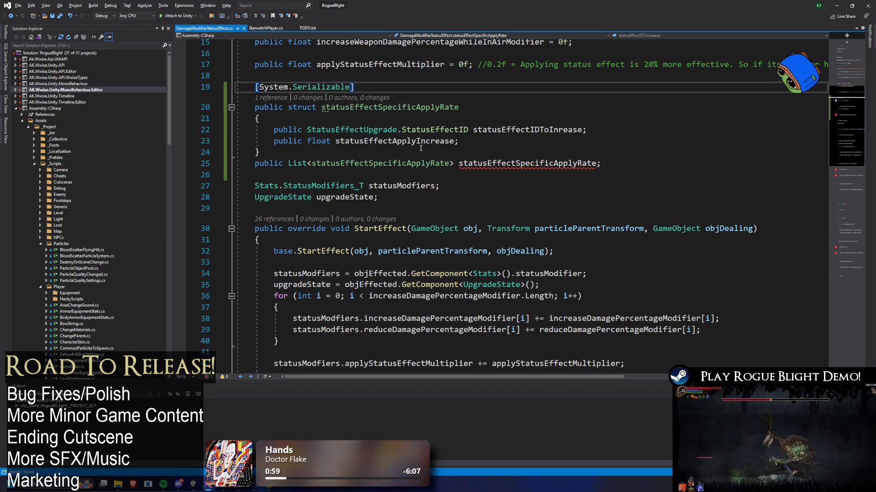
# Step: Search the code for the statusEffectSpecificApplyRate field name
pyautogui.click(308, 152)
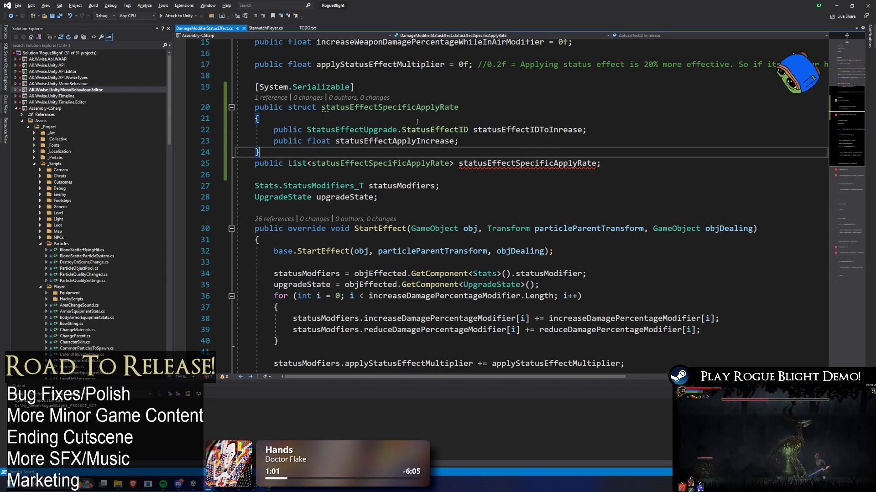
pyautogui.doubleClick(497, 164)
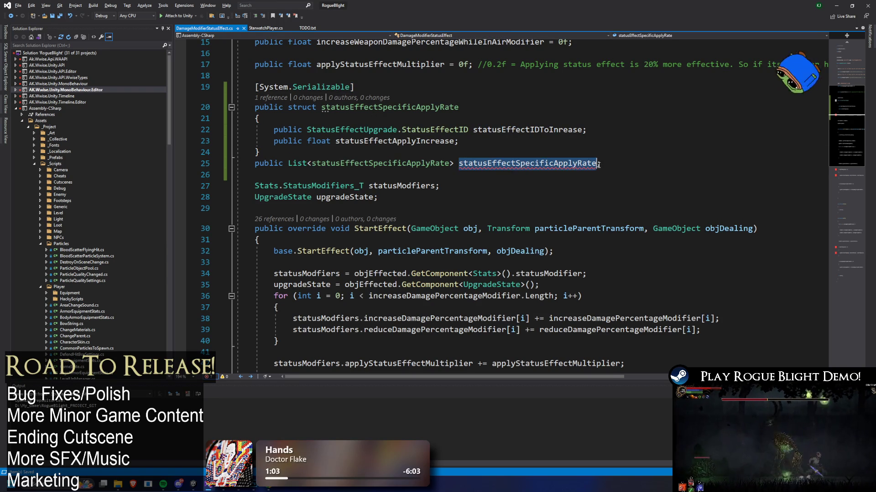
pyautogui.hotkey('ctrl', 'f')
pyautogui.click(617, 145)
pyautogui.doubleClick(576, 165)
pyautogui.hotkey('ctrl', 'f')
# Step: Rename the struct to statusEffectSpecificApplyRate_T and update the List field's type to match
pyautogui.click(495, 106)
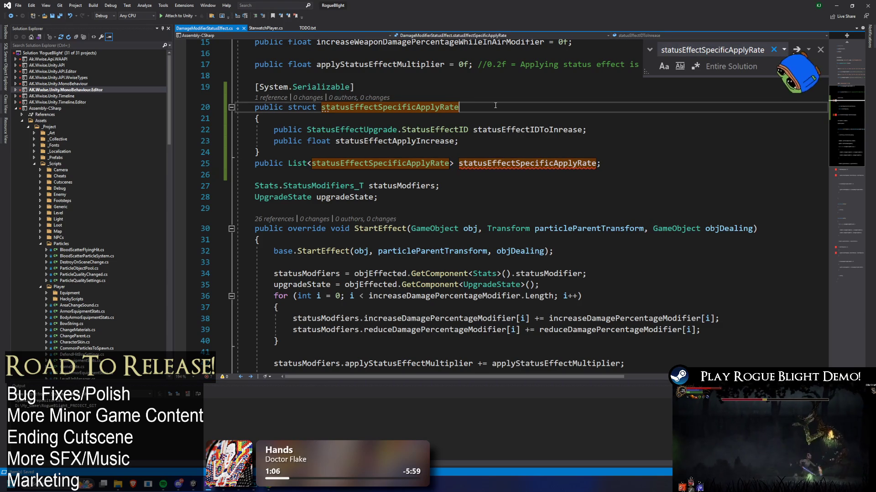
pyautogui.write('_T')
pyautogui.doubleClick(393, 107)
pyautogui.hotkey('ctrl', 'c')
pyautogui.click(411, 163)
pyautogui.hotkey('ctrl', 'v')
pyautogui.hotkey('ctrl', 'Right')
pyautogui.write('_T')
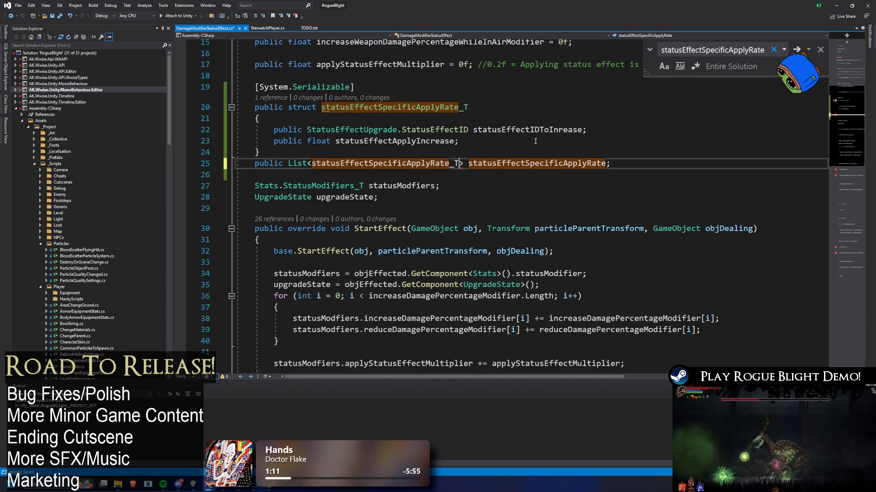
# Step: In StartEffect, start a 'for (int i' loop above the statusEffectApplyIncrease check
pyautogui.doubleClick(527, 130)
pyautogui.hotkey('ctrl', 'f')
pyautogui.click(575, 163)
pyautogui.scroll(-7, 411, 206)
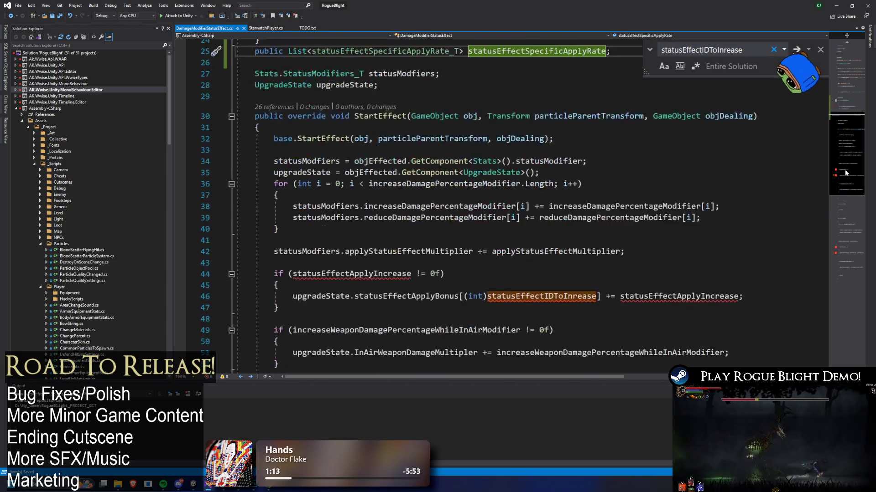
pyautogui.click(319, 116)
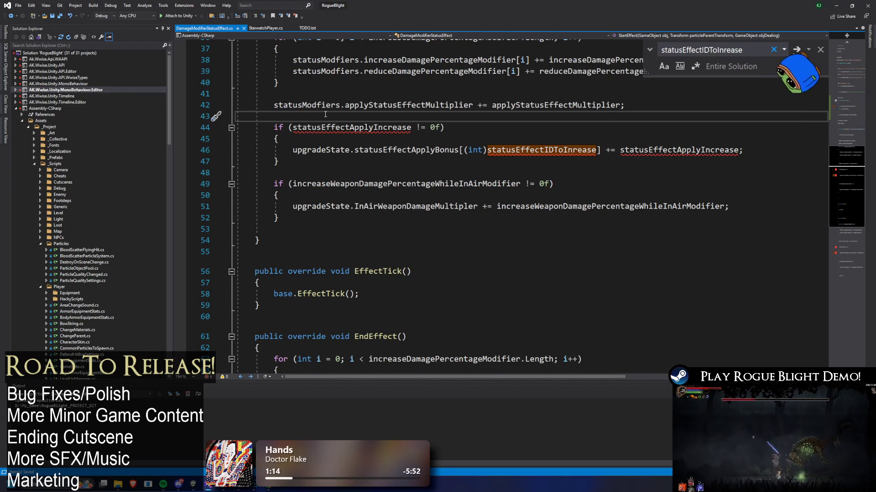
pyautogui.press('Return')
pyautogui.write('for (int i = 0; i <')
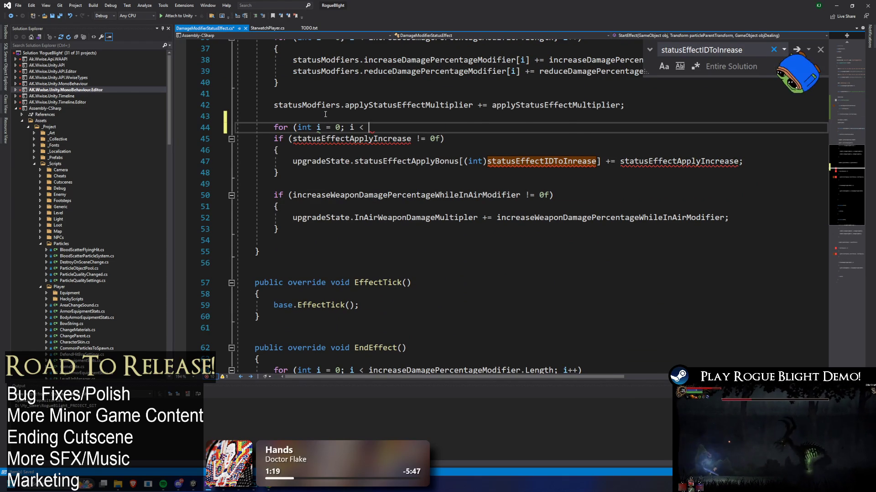
# Step: Write a for loop header in StartEffect iterating i over statusEffectSpecificApplyRate.Count
pyautogui.scroll(12, 599, 107)
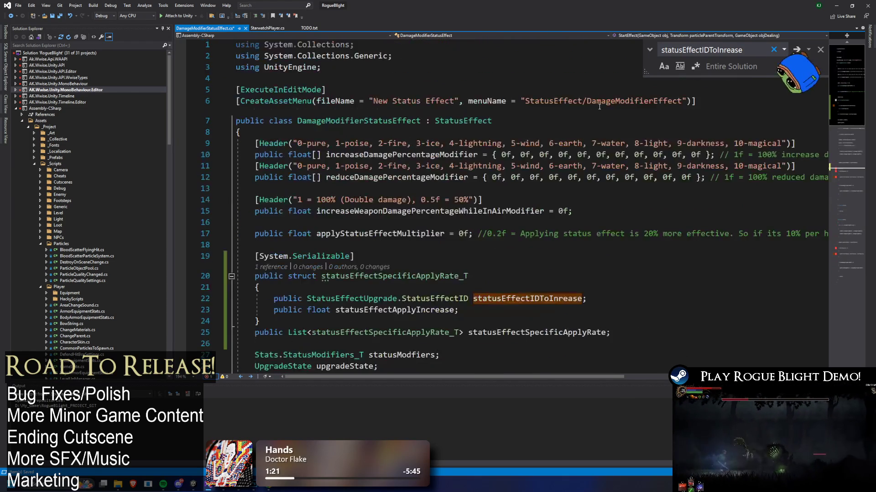
pyautogui.scroll(-3, 599, 106)
pyautogui.doubleClick(535, 231)
pyautogui.scroll(-10, 513, 153)
pyautogui.hotkey('ctrl', 'v')
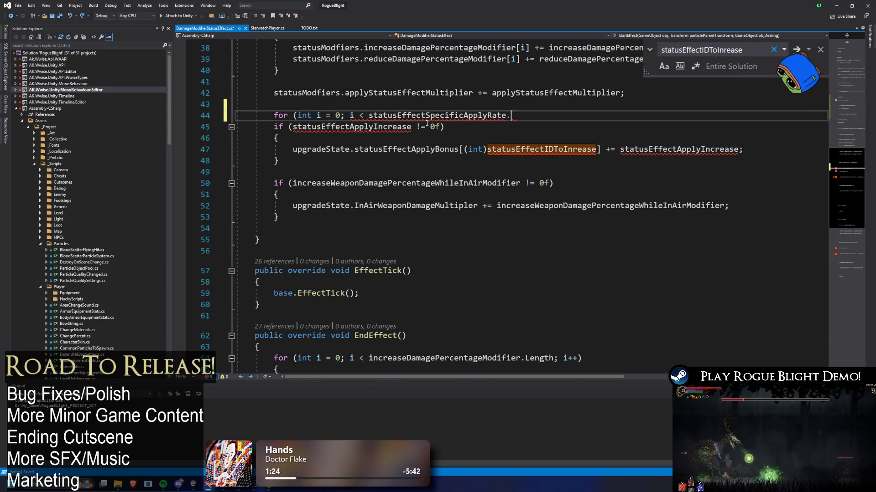
pyautogui.write('.len')
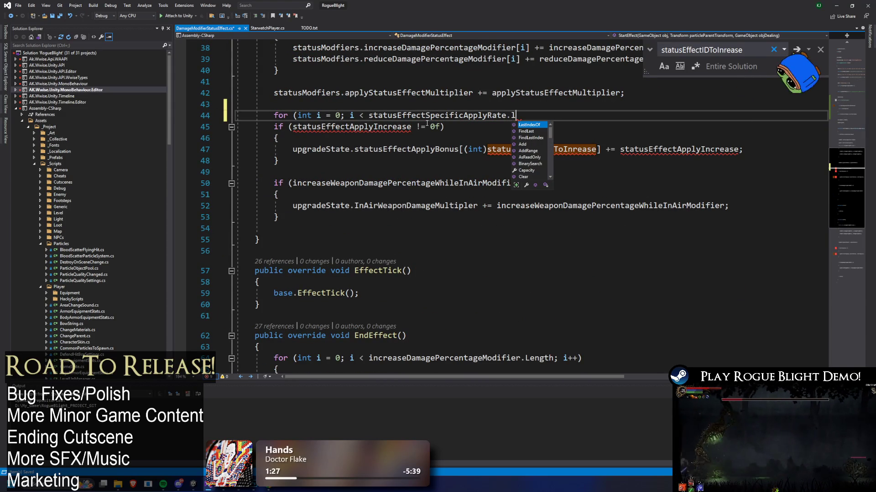
pyautogui.press('BackSpace')
pyautogui.press('BackSpace')
pyautogui.press('BackSpace')
pyautogui.write('in')
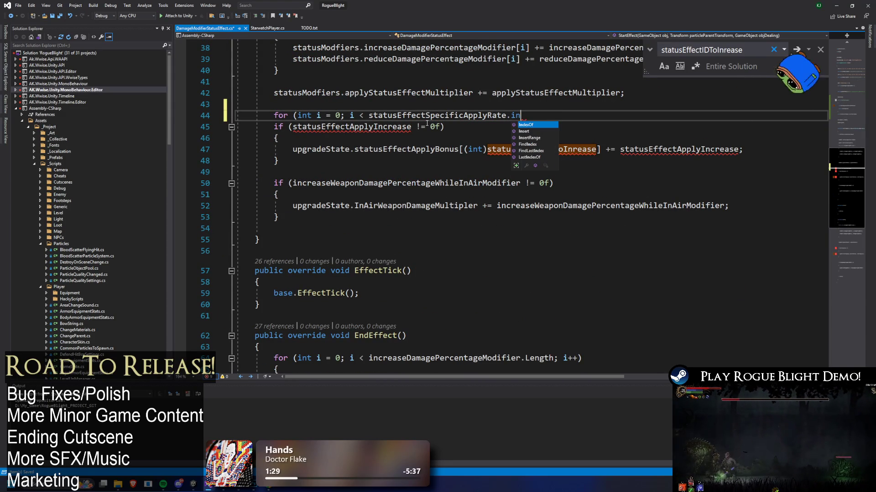
pyautogui.write('i')
pyautogui.press('BackSpace')
pyautogui.press('BackSpace')
pyautogui.write('.co; ii++)')
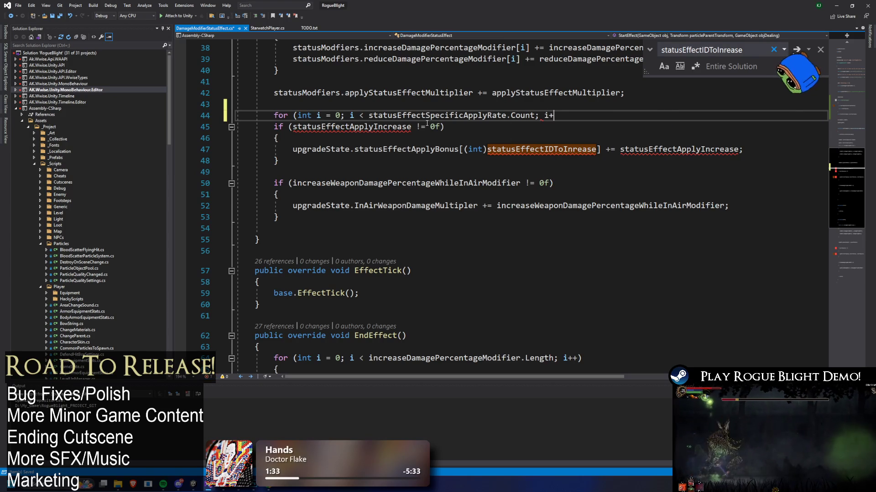
pyautogui.press('Return')
# Step: Enclose the existing if block inside the new loop's braces
pyautogui.write('{')
pyautogui.press('Down')
pyautogui.press('Down')
pyautogui.press('Down')
pyautogui.press('End')
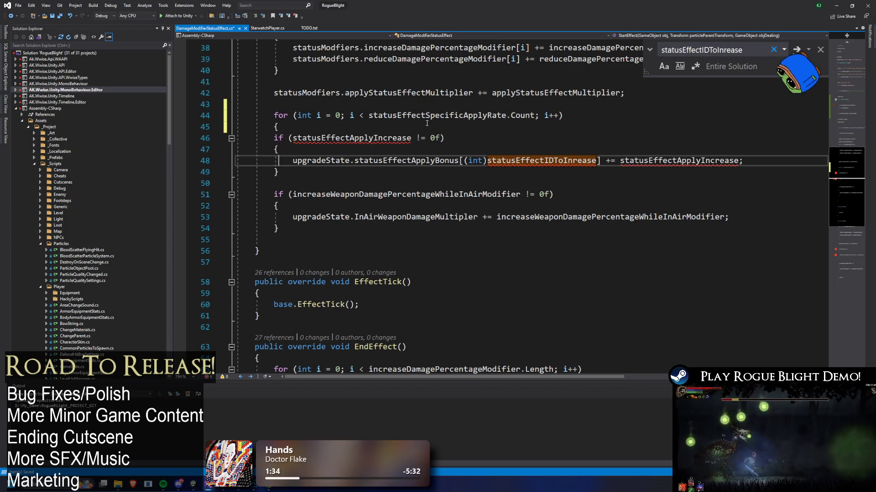
pyautogui.press('Return')
pyautogui.write('}')
# Step: Prefix statusEffectApplyIncrease and statusEffectIDToInrease with statusEffectSpecificApplyRate[i]
pyautogui.click(427, 119)
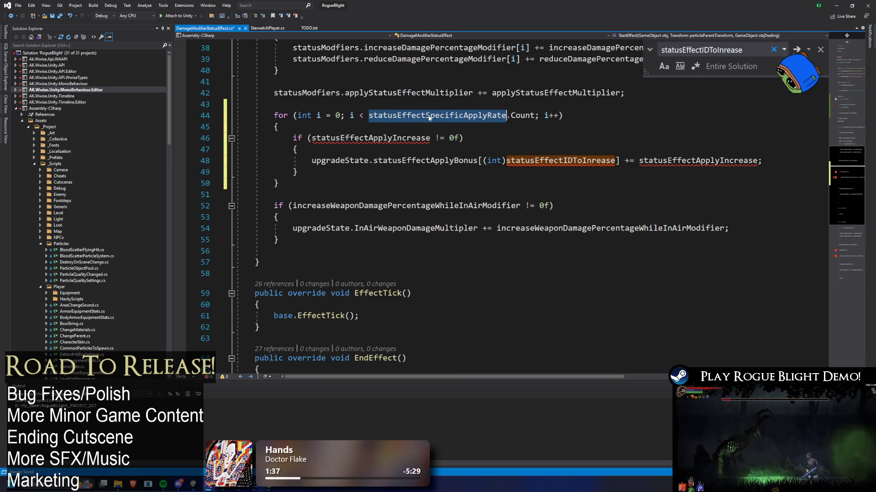
pyautogui.click(312, 138)
pyautogui.write('statusEffectSpecificApplyRate[i]')
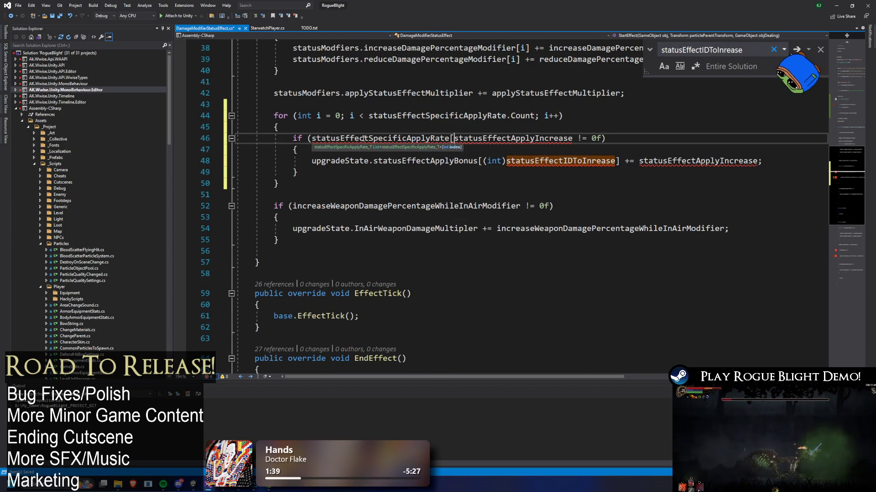
pyautogui.write('.')
pyautogui.press('Escape')
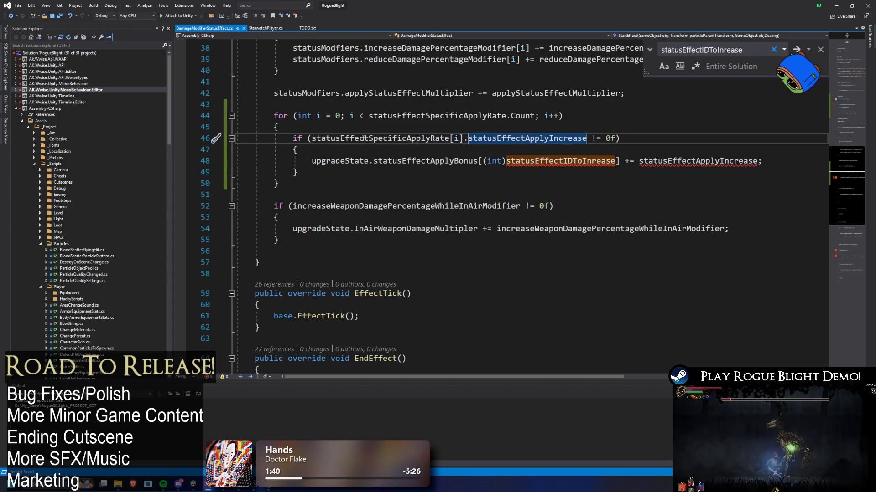
pyautogui.moveTo(467, 138); pyautogui.dragTo(310, 139)
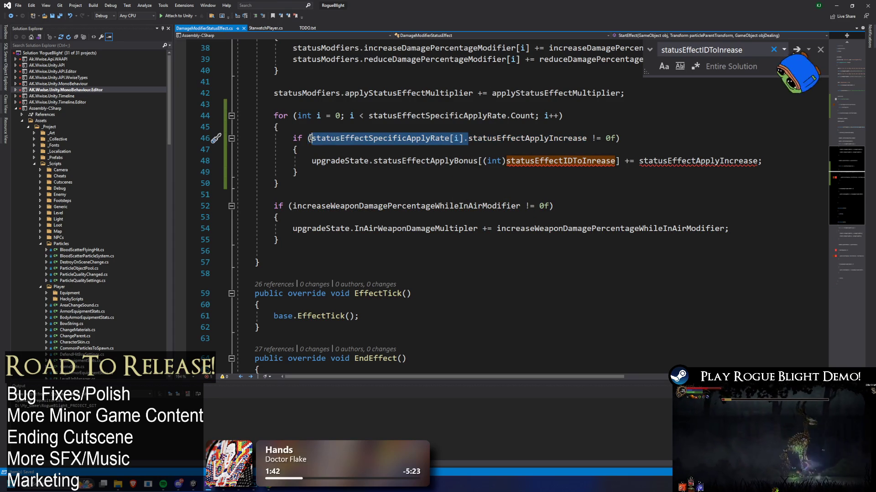
pyautogui.hotkey('ctrl', 'c')
pyautogui.click(506, 160)
pyautogui.hotkey('ctrl', 'v')
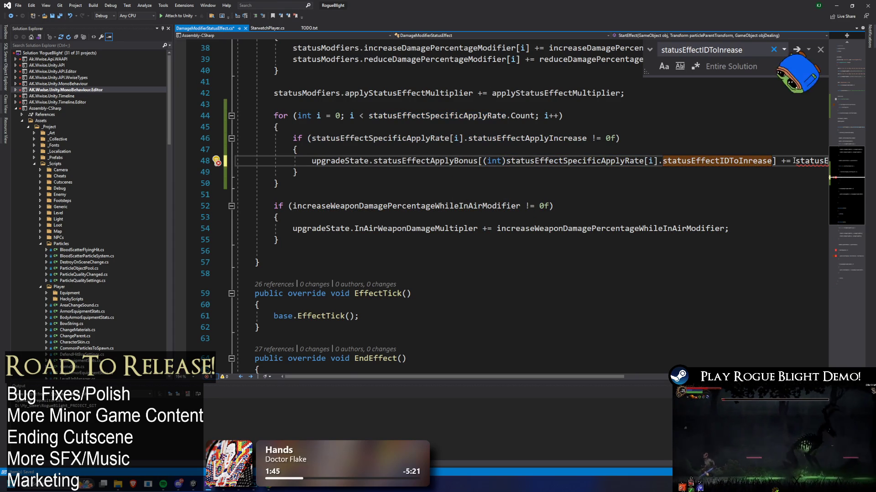
pyautogui.press('End')
pyautogui.press('Down')
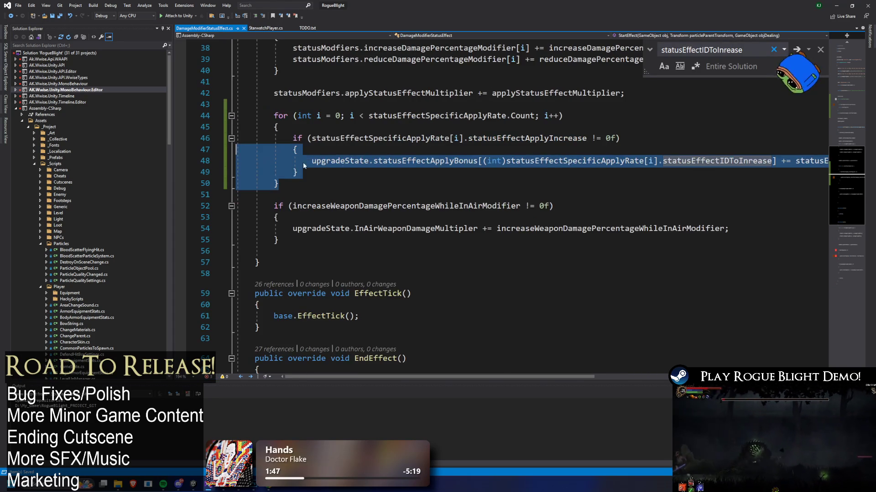
# Step: Review the loop and select its header and opening brace for copying
pyautogui.moveTo(253, 110)
pyautogui.mouseDown()
pyautogui.moveTo(296, 153)
pyautogui.moveTo(319, 194)
pyautogui.mouseUp()
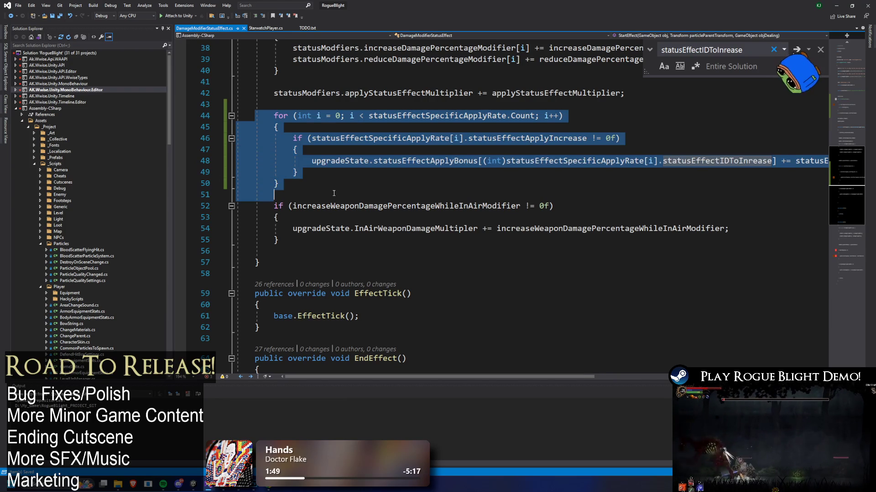
pyautogui.click(340, 184)
pyautogui.click(437, 115)
pyautogui.moveTo(254, 115); pyautogui.dragTo(278, 127)
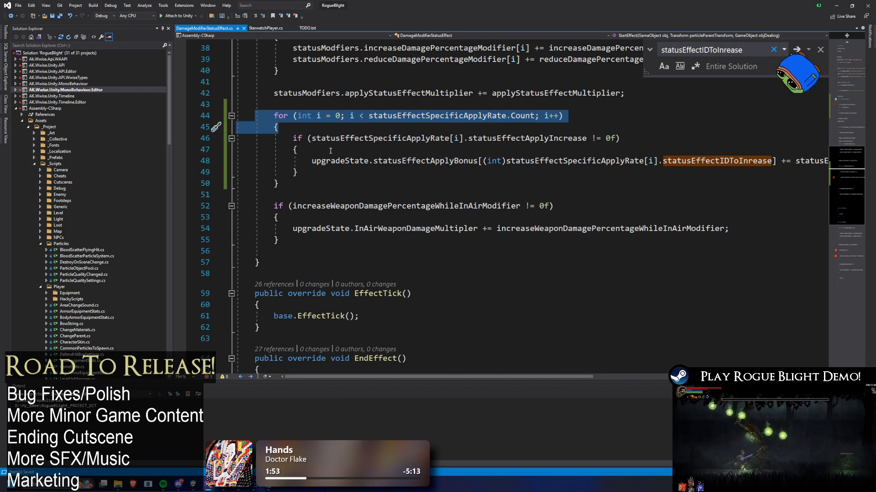
pyautogui.scroll(-9, 330, 151)
# Step: Wrap EndEffect's if block in the same for loop over statusEffectSpecificApplyRate
pyautogui.click(325, 156)
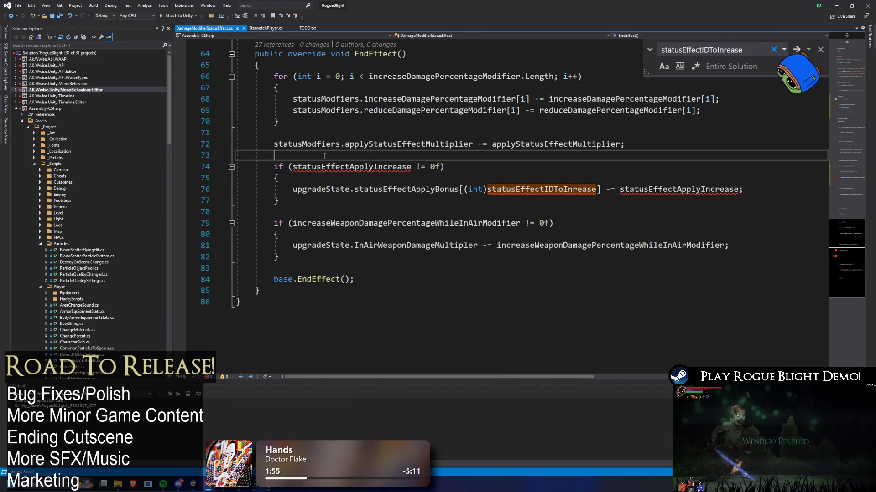
pyautogui.hotkey('ctrl', 'v')
pyautogui.press('Tab')
pyautogui.press('Down')
pyautogui.press('Down')
pyautogui.press('Down')
pyautogui.press('Return')
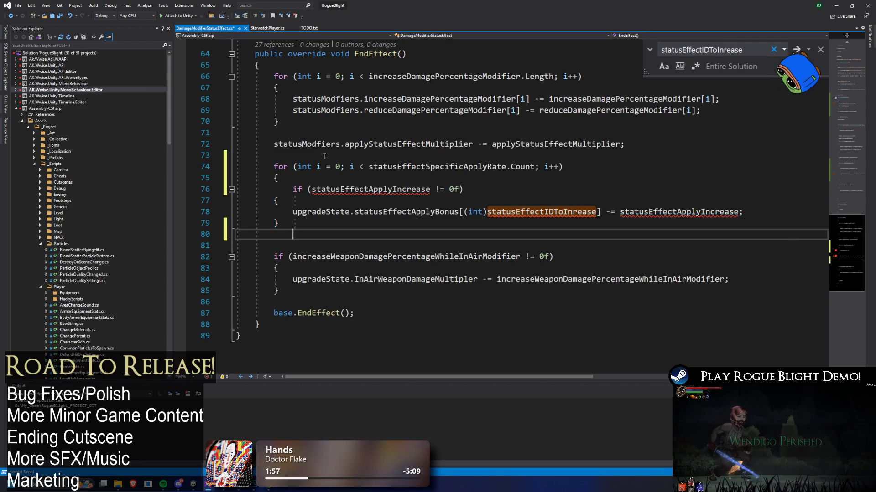
pyautogui.write('}')
# Step: Prefix the condition and statusEffectIDToInrease in EndEffect with statusEffectSpecificApplyRate[i]
pyautogui.doubleClick(411, 167)
pyautogui.click(312, 189)
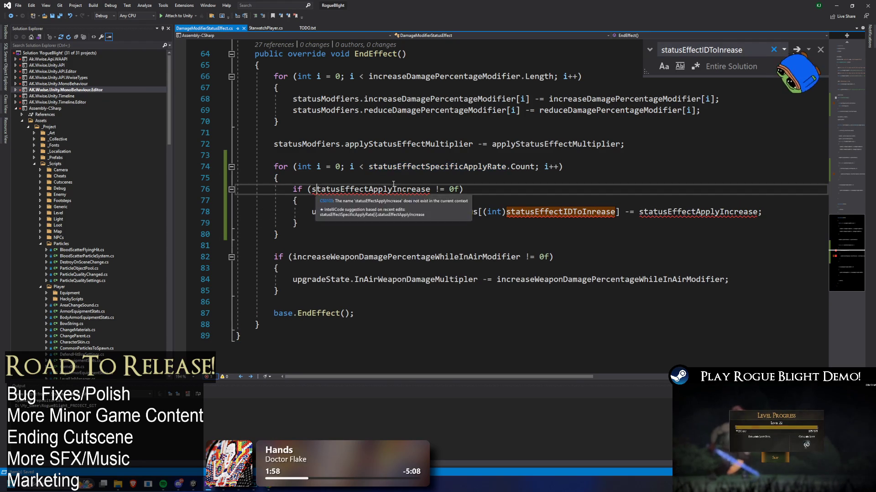
pyautogui.hotkey('ctrl', 'v')
pyautogui.write('[i].')
pyautogui.moveTo(464, 189); pyautogui.dragTo(302, 188)
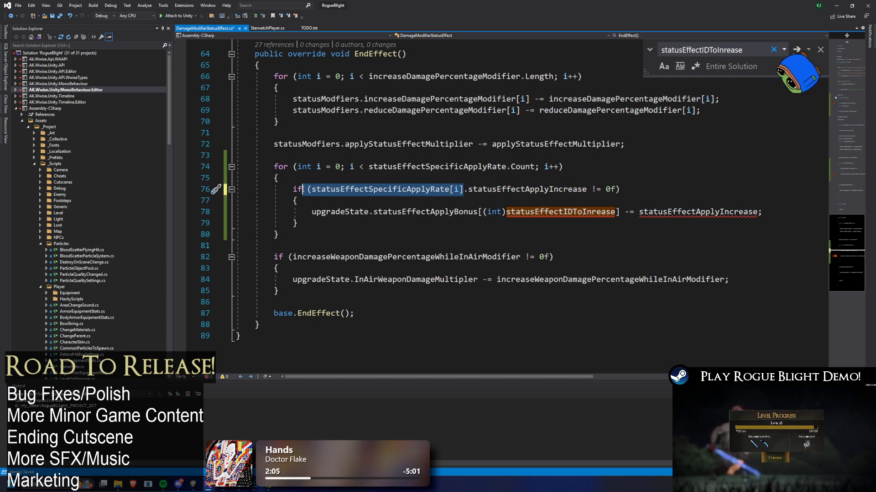
pyautogui.click(558, 209)
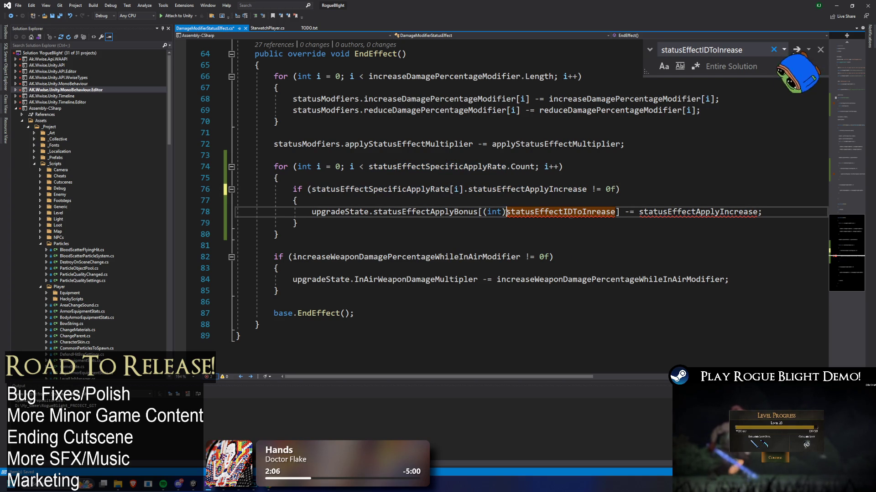
pyautogui.hotkey('ctrl', 'v')
pyautogui.write('.')
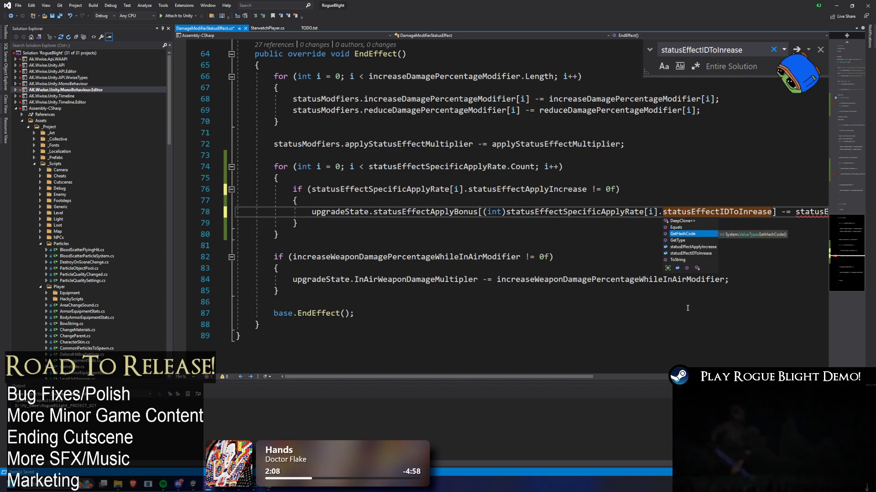
# Step: Prefix the subtracted statusEffectApplyIncrease too, then return to Unity to recompile
pyautogui.moveTo(482, 380); pyautogui.dragTo(583, 383)
pyautogui.click(599, 212)
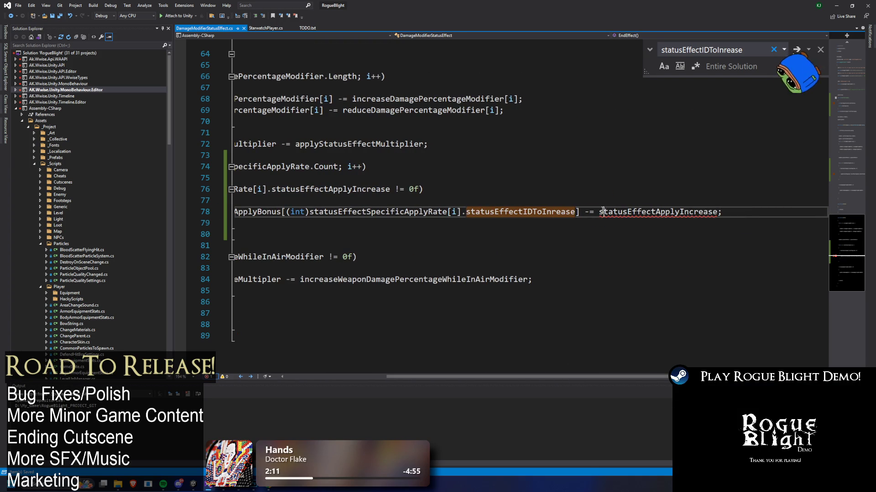
pyautogui.hotkey('ctrl', 'v')
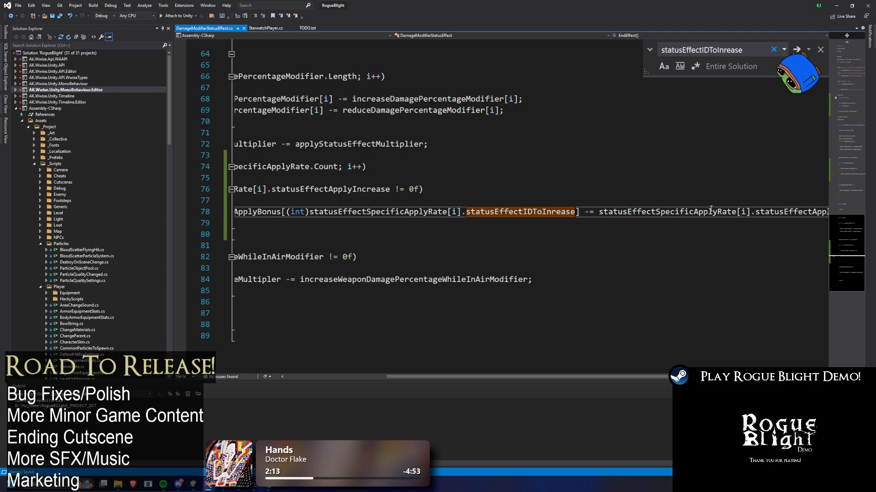
pyautogui.moveTo(508, 380); pyautogui.dragTo(406, 381)
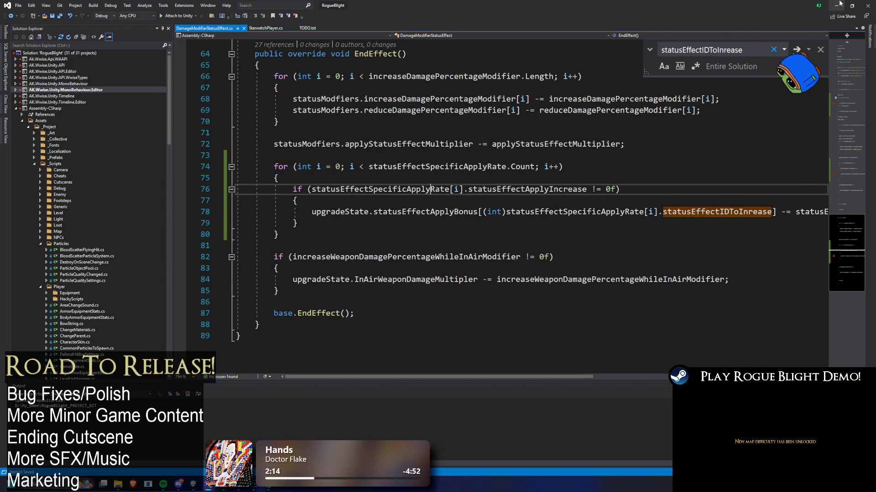
pyautogui.hotkey('alt', 'Tab')
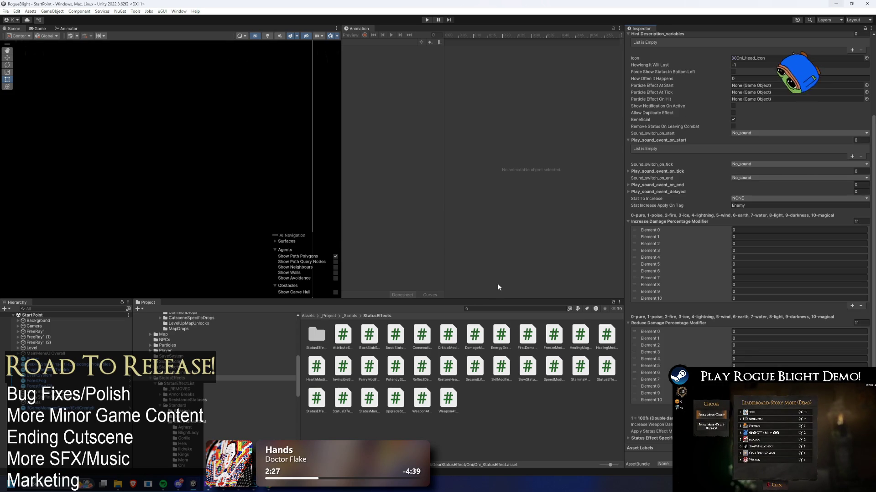
# Step: Find the Bleed Ring status effect and inspect Element 0 of its Status Effect list
pyautogui.scroll(5, 718, 91)
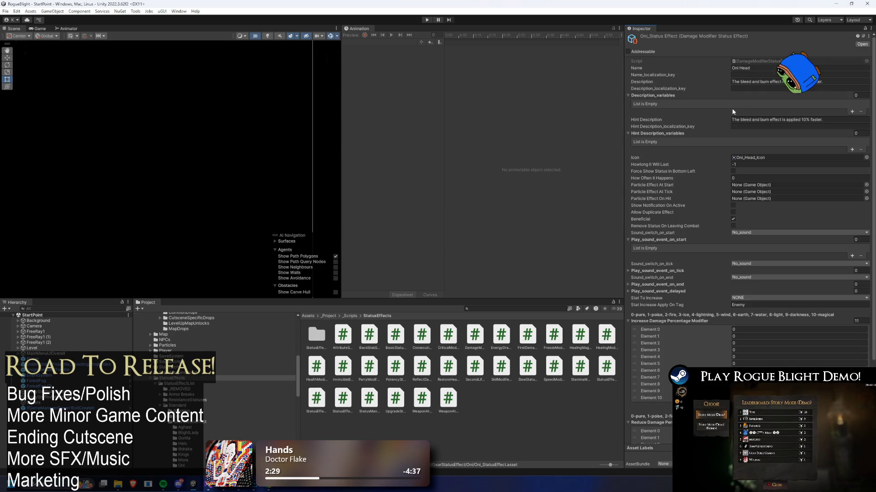
pyautogui.click(501, 309)
pyautogui.write('b')
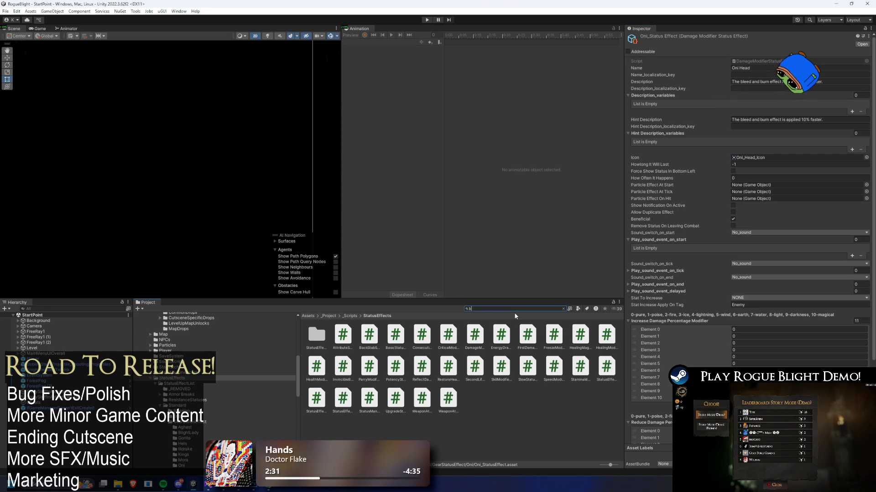
pyautogui.write('leed ring')
pyautogui.click(368, 337)
pyautogui.scroll(-5, 791, 271)
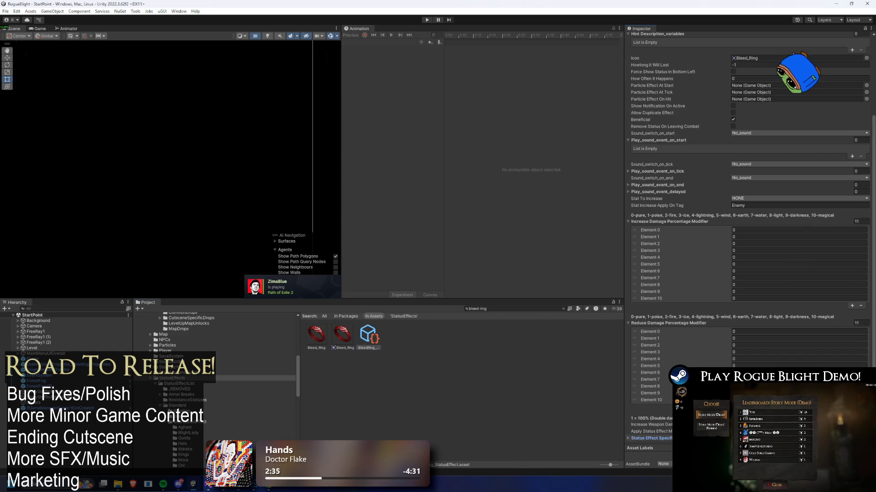
pyautogui.scroll(-1, 791, 270)
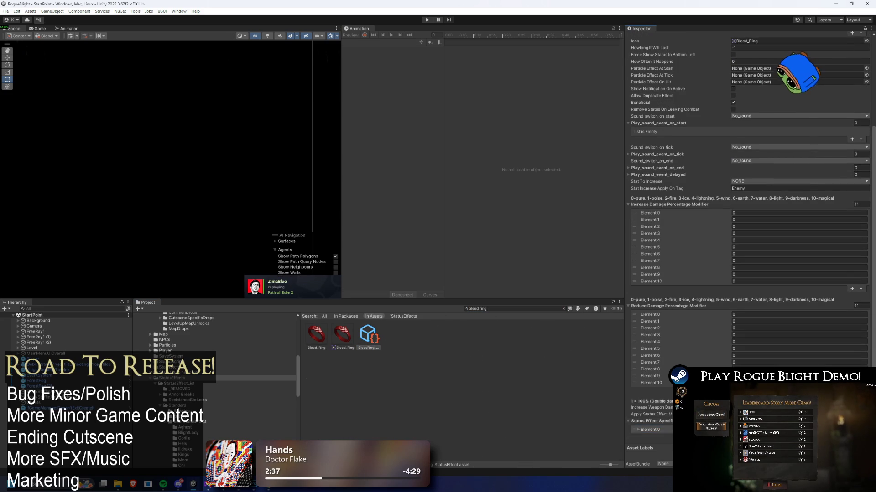
pyautogui.scroll(-1, 791, 271)
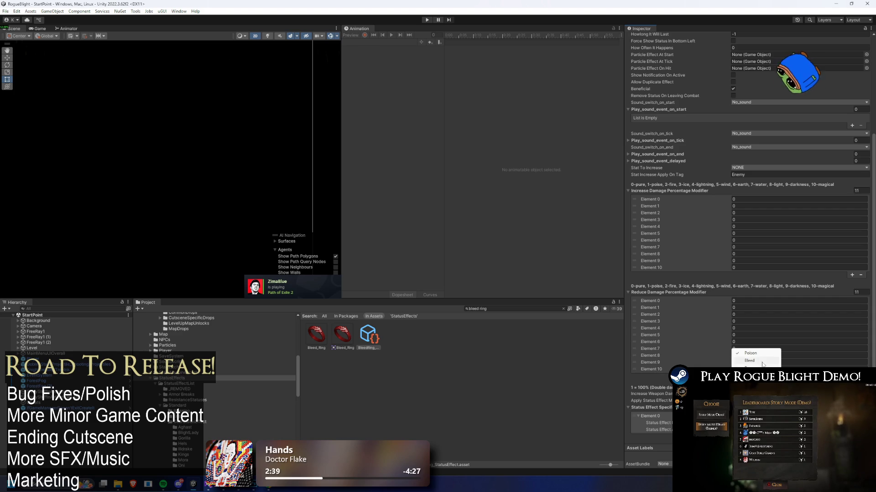
pyautogui.click(650, 416)
pyautogui.click(658, 430)
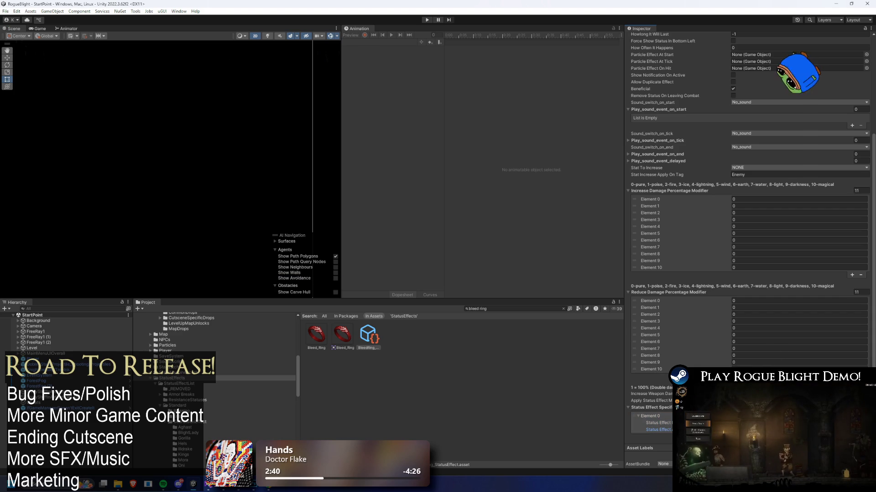
# Step: Search the project assets for 'oni ring'
pyautogui.click(509, 308)
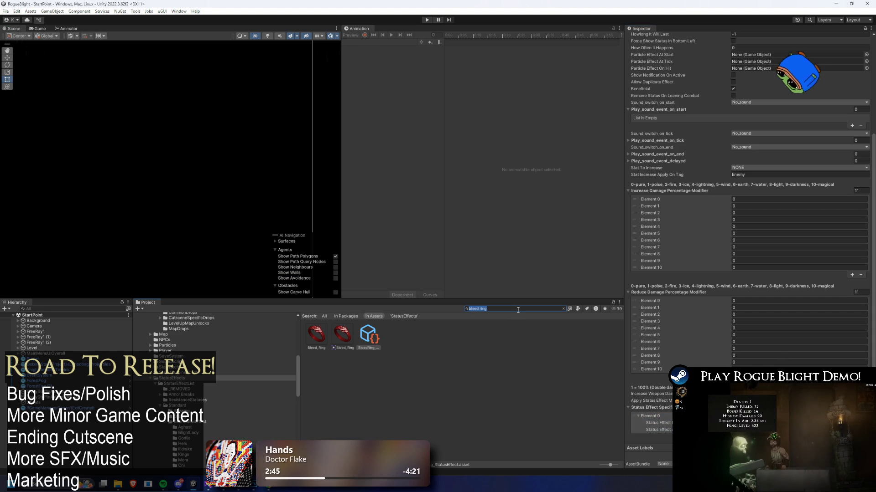
pyautogui.scroll(3, 693, 96)
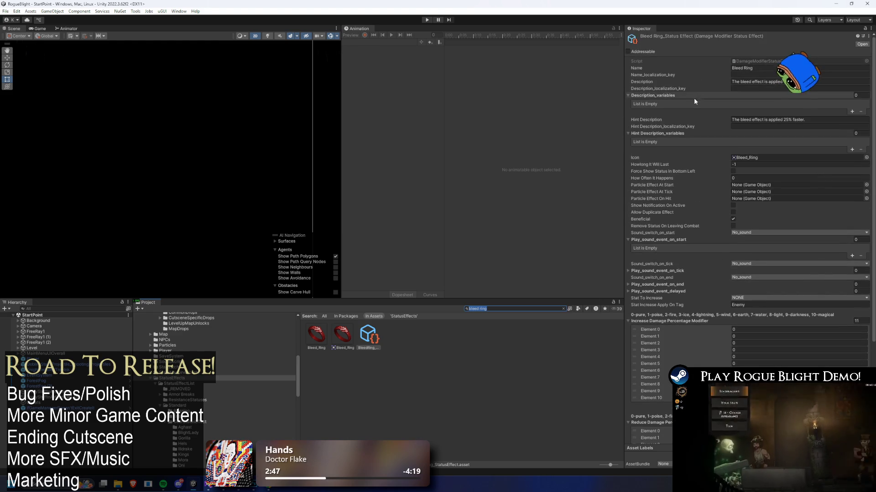
pyautogui.scroll(-3, 697, 208)
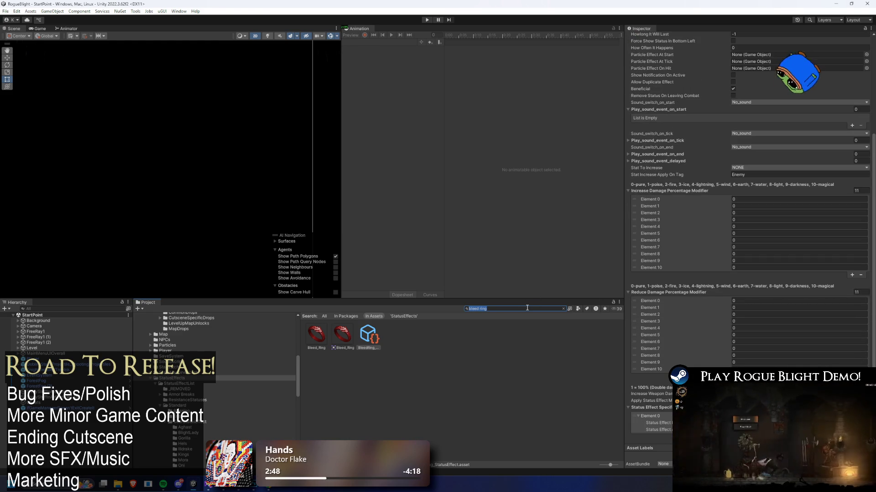
pyautogui.write('oni')
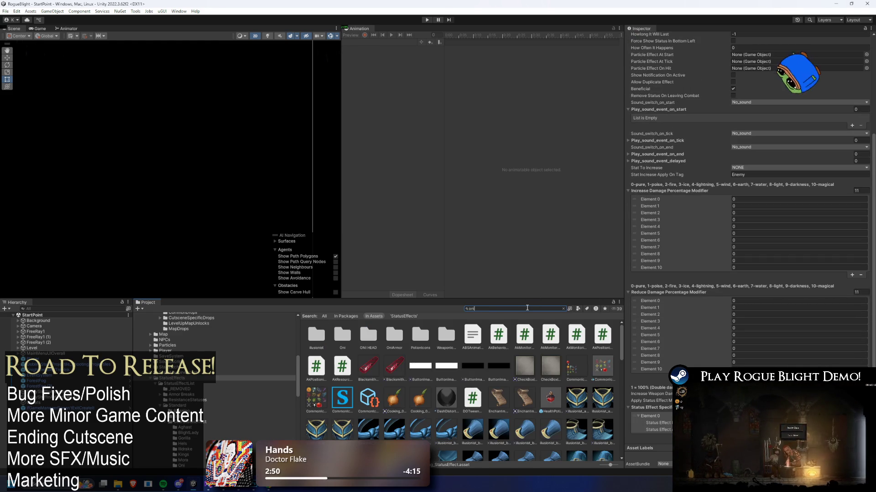
pyautogui.write(' ring')
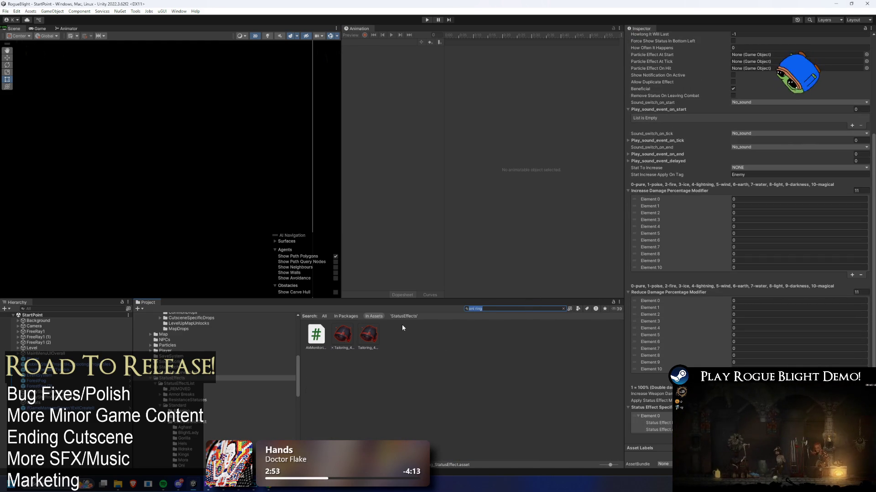
# Step: Locate the Oni Head armor prefab and ping Aghast_Blessing from its Add Blessing On Equip field
pyautogui.press('BackSpace')
pyautogui.press('BackSpace')
pyautogui.press('BackSpace')
pyautogui.write('oni head')
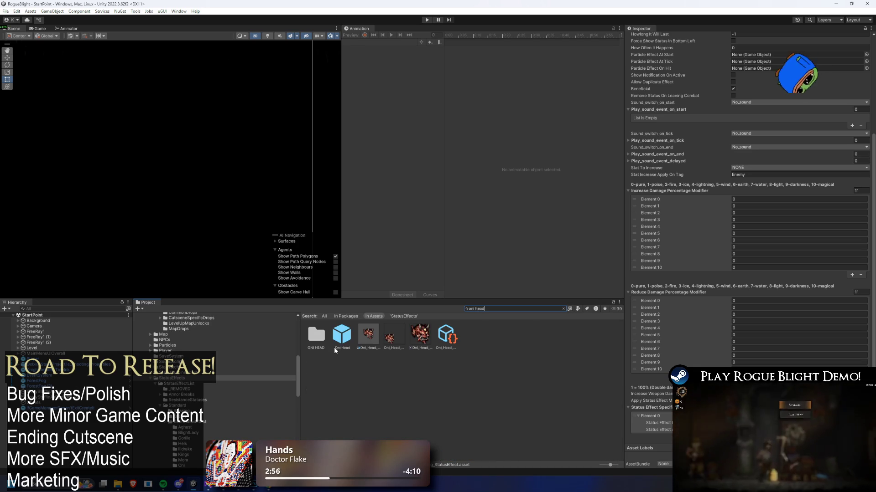
pyautogui.click(341, 337)
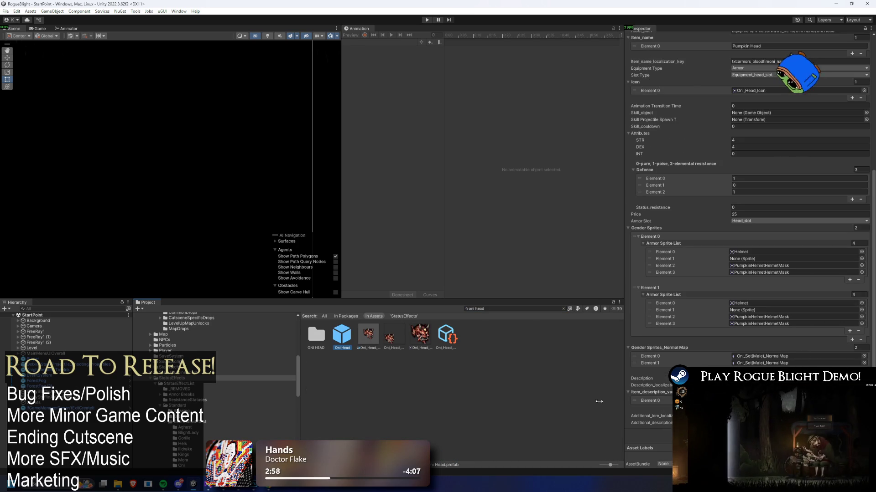
pyautogui.scroll(3, 786, 101)
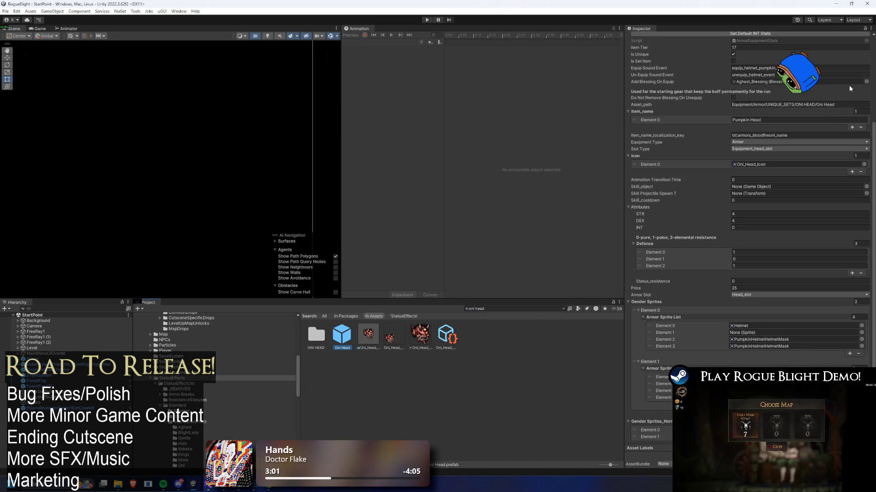
pyautogui.click(563, 309)
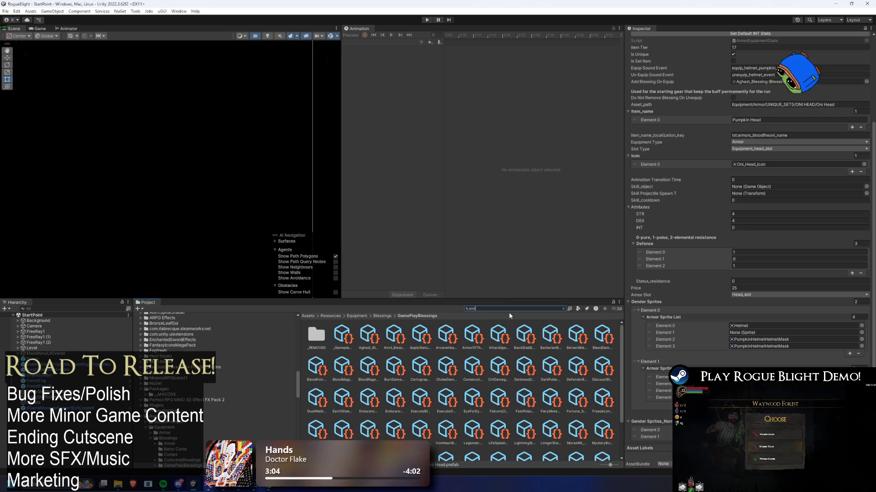
pyautogui.write('ni')
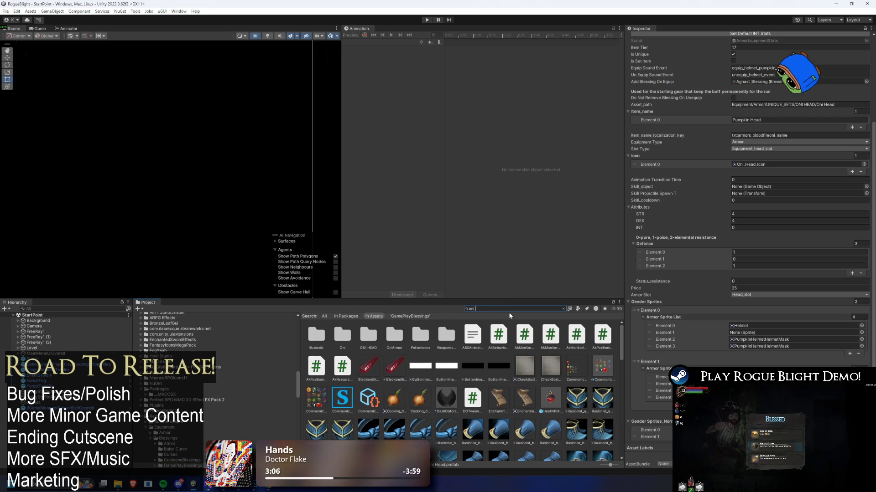
pyautogui.write(' hea')
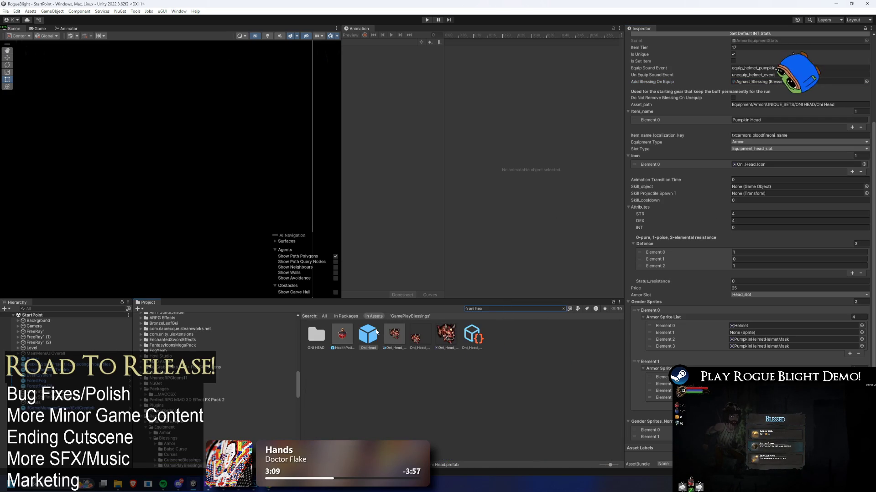
pyautogui.click(472, 337)
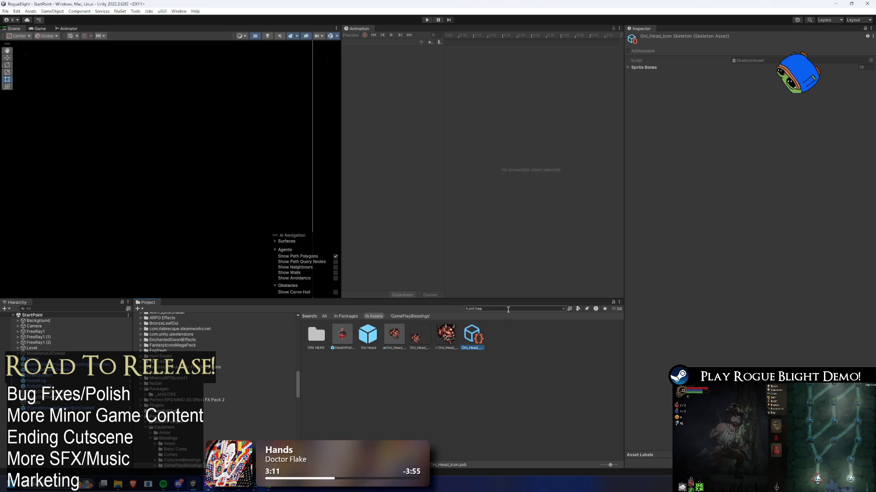
pyautogui.click(368, 335)
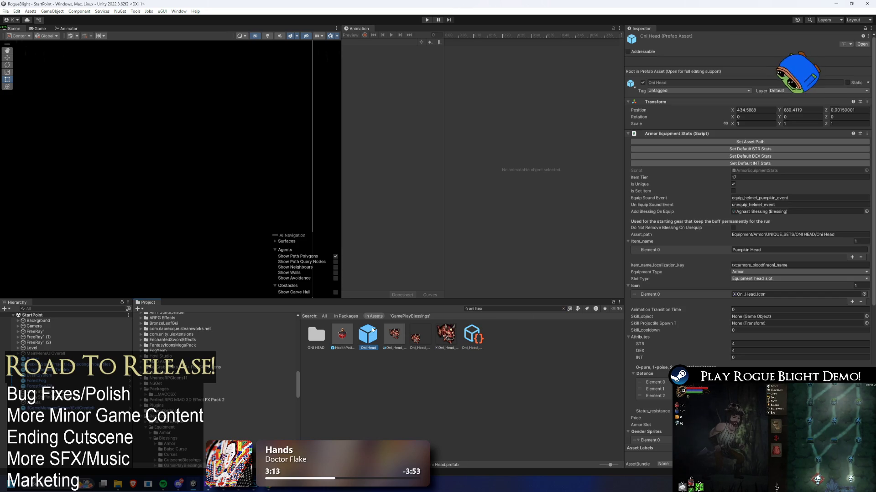
pyautogui.click(775, 212)
pyautogui.click(368, 335)
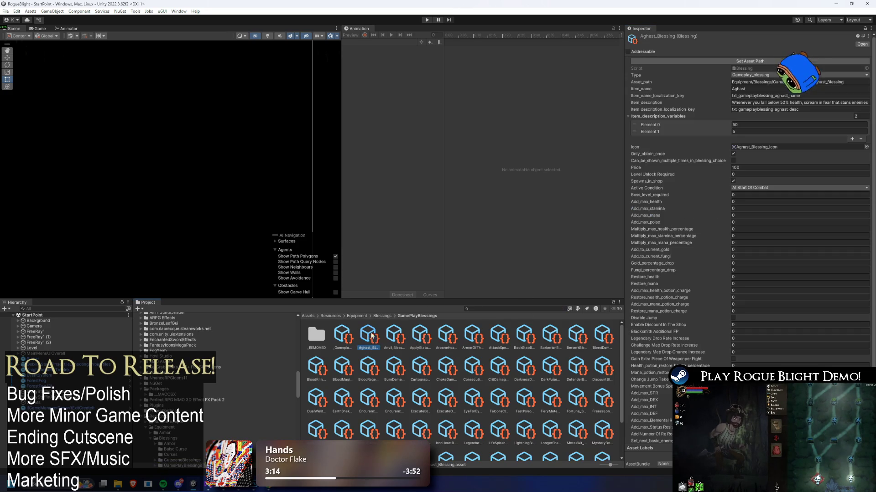
# Step: Delete the accidental Aghast_Blessing duplicate
pyautogui.hotkey('ctrl', 'd')
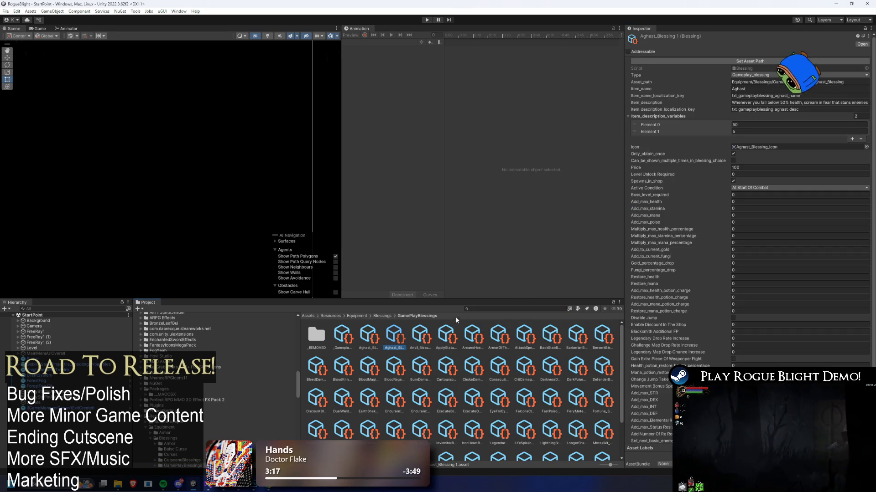
pyautogui.press('Delete')
pyautogui.press('Return')
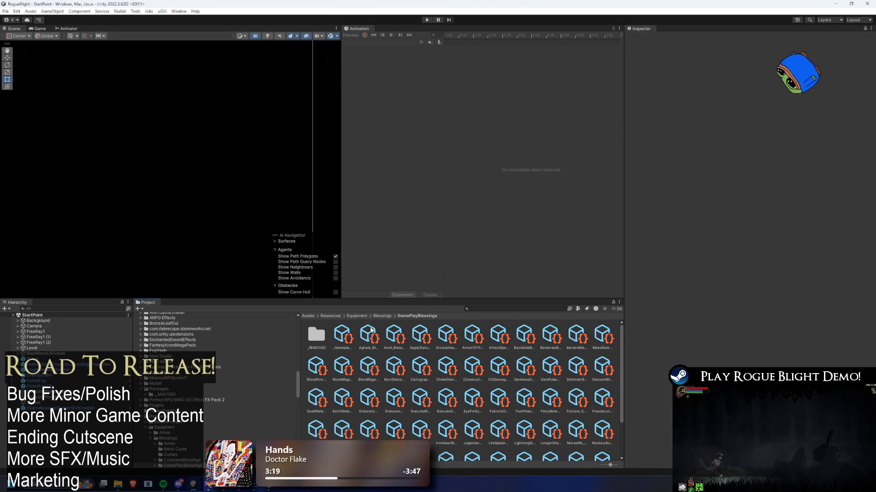
# Step: Browse the Blessings and GamePlayBlessings folders, then search for 'mimic head'
pyautogui.click(382, 316)
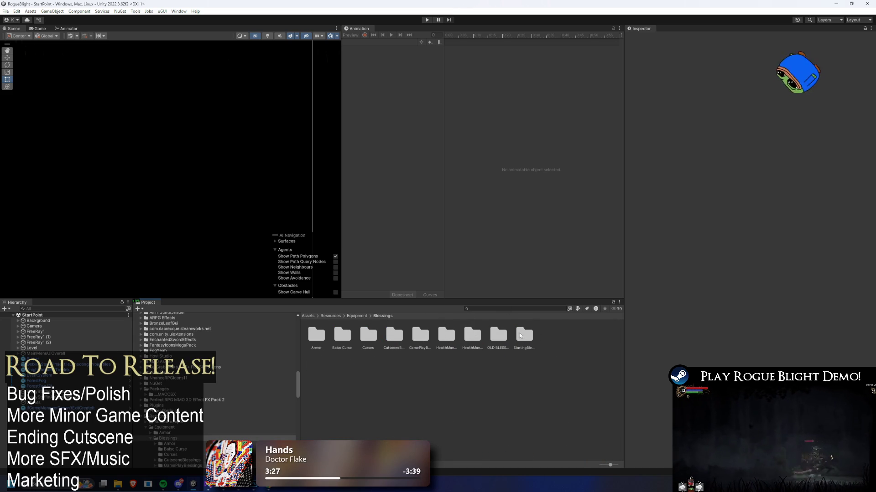
pyautogui.click(422, 337)
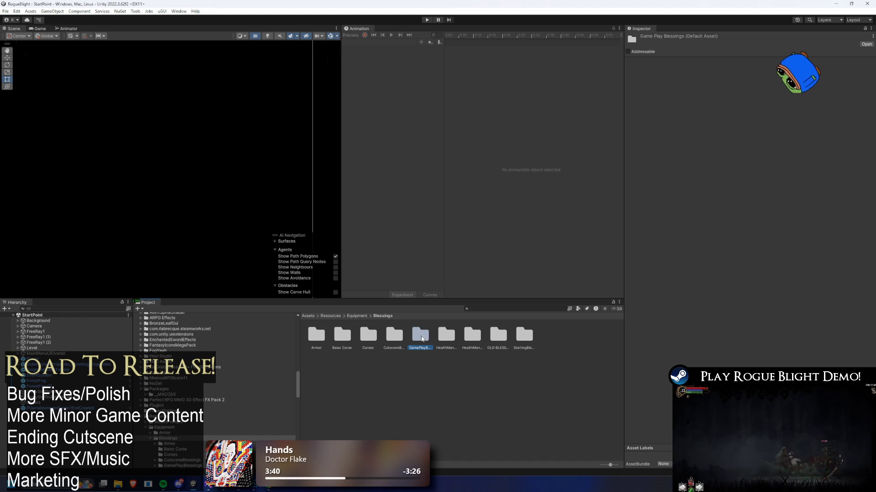
pyautogui.click(526, 339)
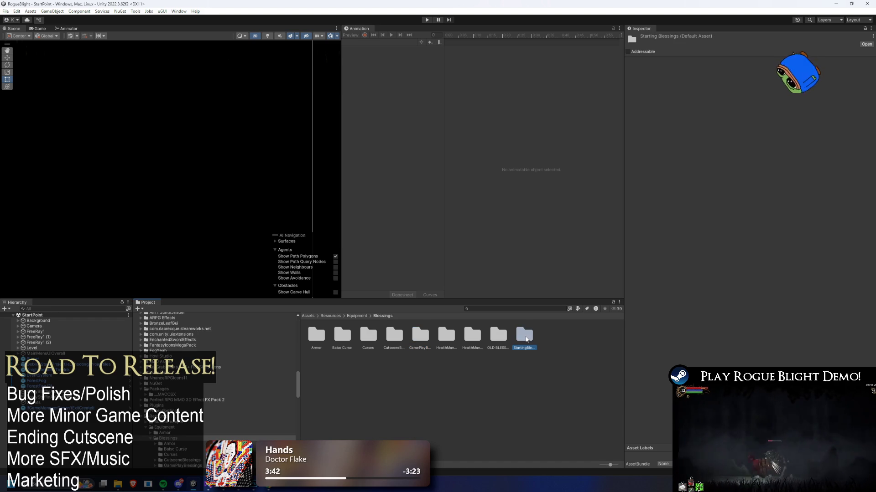
pyautogui.doubleClick(420, 336)
pyautogui.scroll(-1, 450, 347)
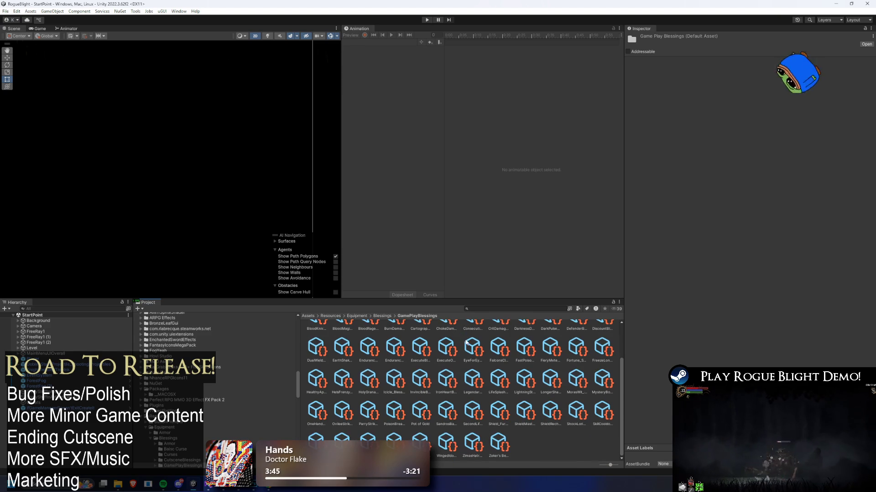
pyautogui.scroll(2, 424, 327)
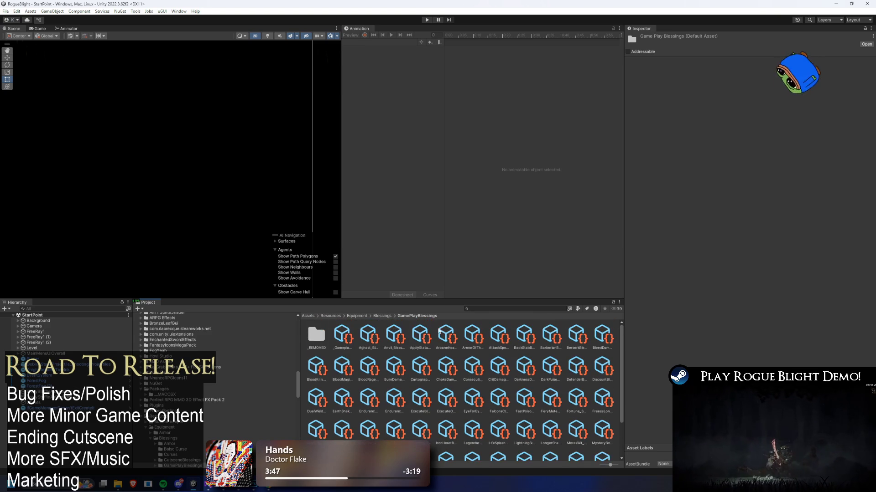
pyautogui.click(383, 316)
pyautogui.click(507, 309)
pyautogui.write('mimic')
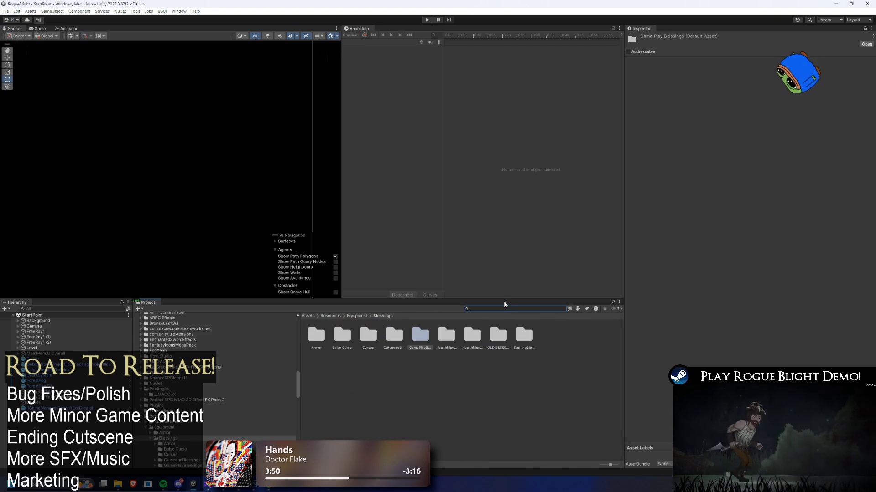
pyautogui.write(' head')
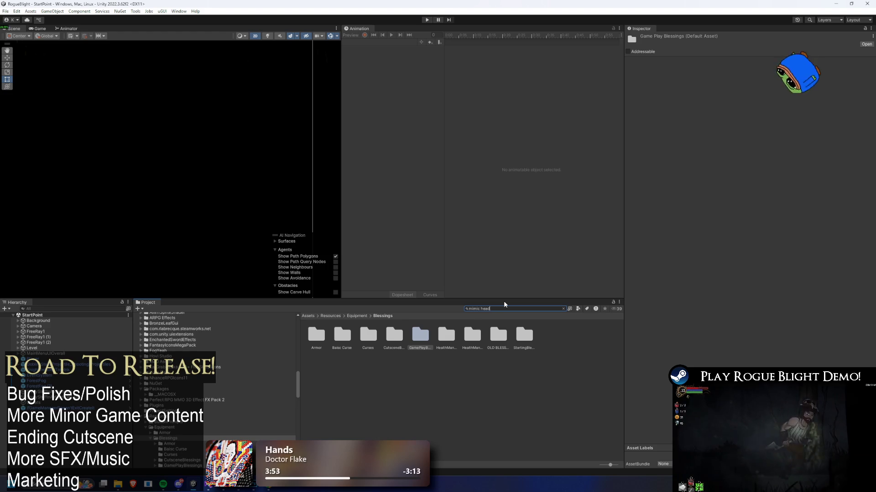
# Step: Inspect the Mimic_Blessing granted by the Mimic Head armor prefab
pyautogui.click(342, 338)
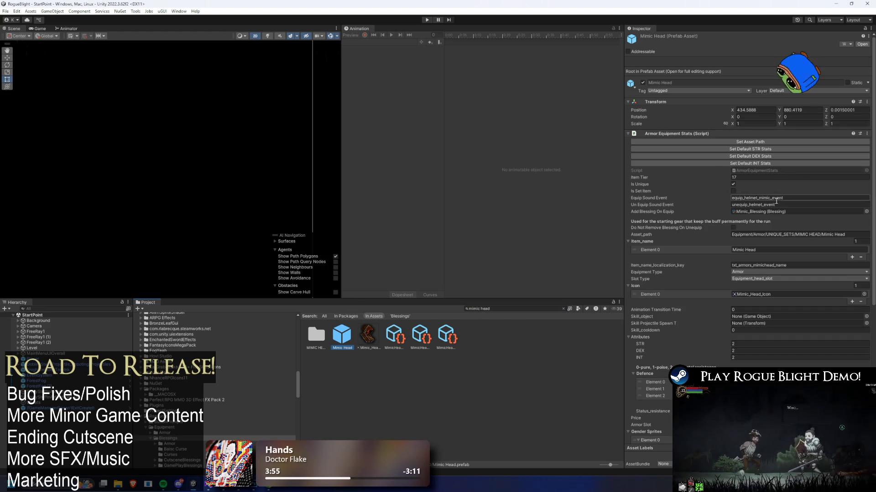
pyautogui.click(764, 213)
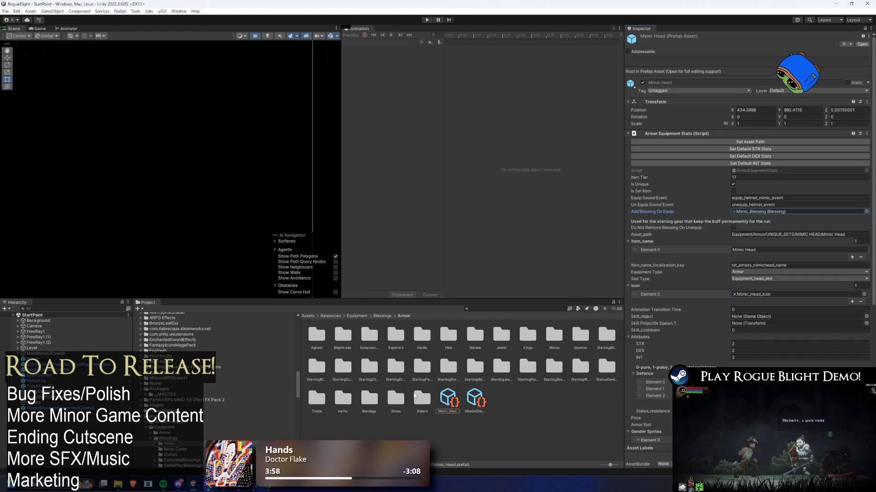
pyautogui.click(451, 401)
pyautogui.scroll(-3, 701, 253)
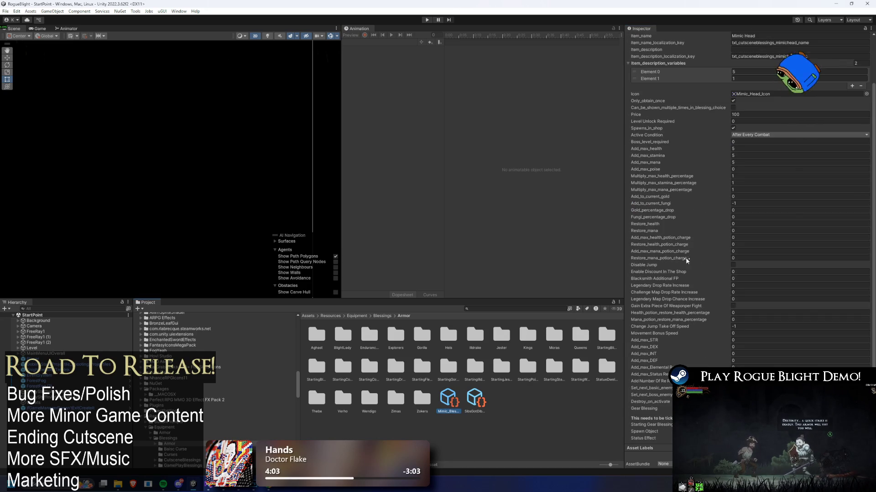
# Step: Duplicate the SibsGotDibs blessing asset and begin renaming the copy
pyautogui.click(471, 398)
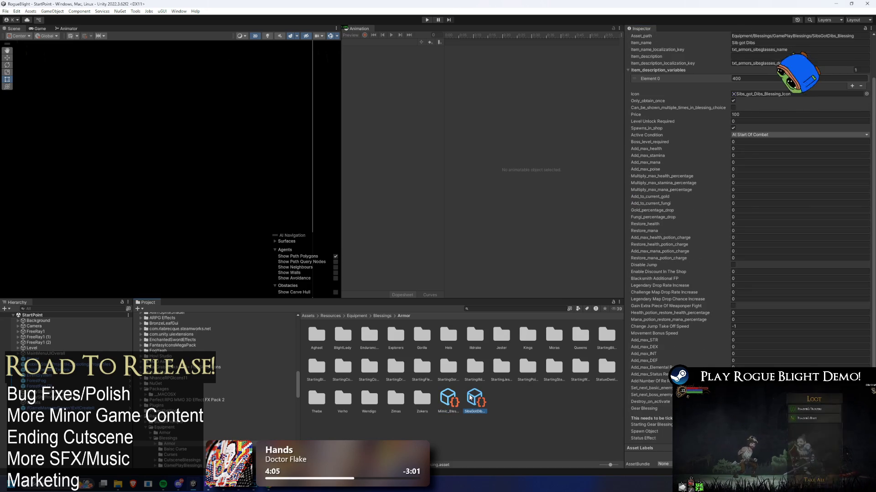
pyautogui.hotkey('ctrl', 'd')
pyautogui.rightClick(501, 398)
pyautogui.click(554, 201)
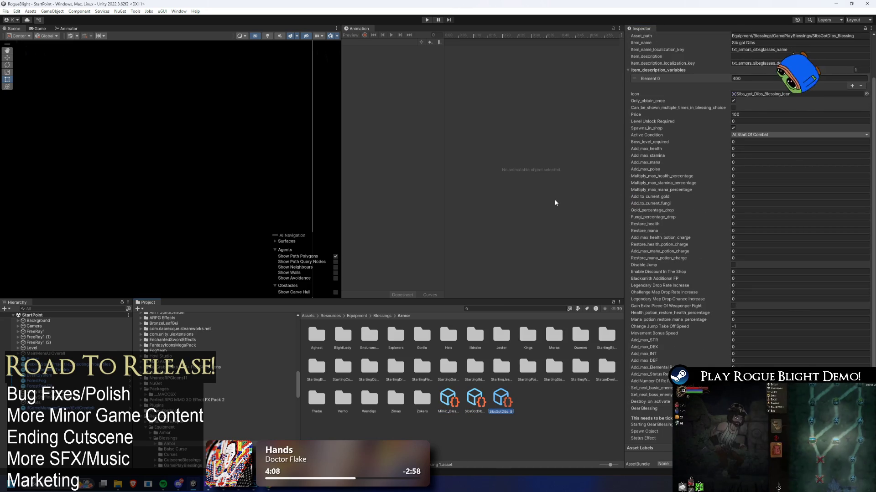
# Step: Rename the duplicated blessing to OniHead_Blessing
pyautogui.hotkey('ctrl', 'BackSpace')
pyautogui.write('OnHead_Bless')
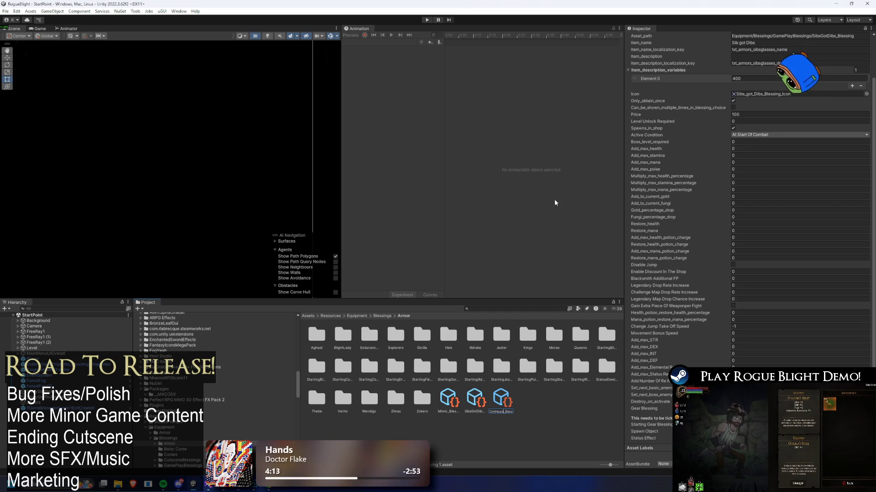
pyautogui.press('End')
pyautogui.press('BackSpace')
pyautogui.press('BackSpace')
pyautogui.press('Return')
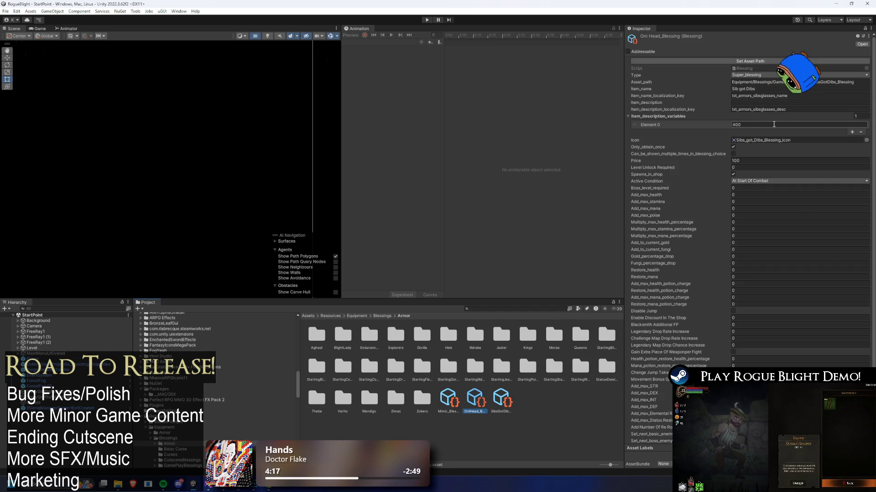
# Step: Remove the 400 description variable and paste the bloodfireoni item name key
pyautogui.click(860, 132)
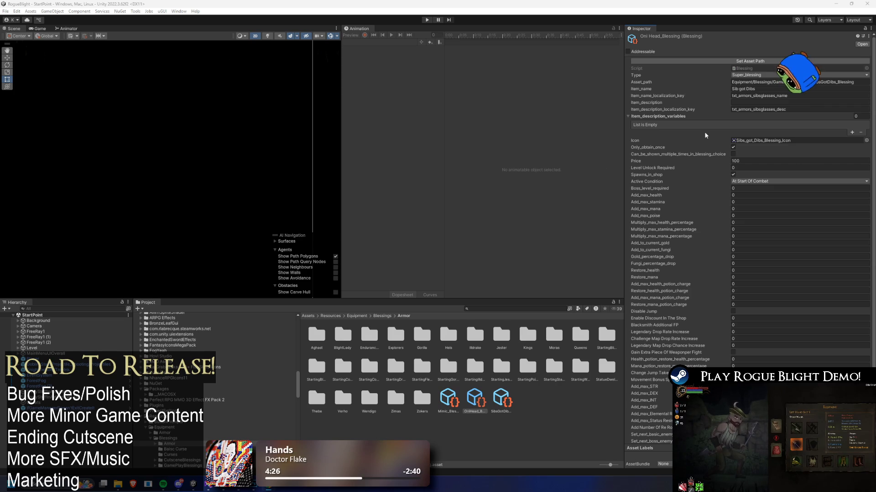
pyautogui.click(797, 96)
pyautogui.write('txt_armors_bloodfireoni_name')
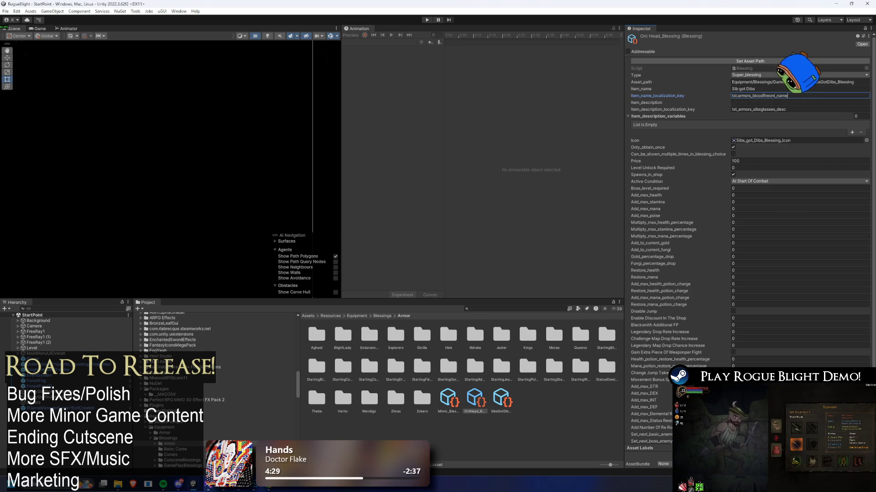
# Step: Set the bloodfireoni description key, add a description variable of 10, and assign Oni_Head_Icon
pyautogui.click(798, 109)
pyautogui.hotkey('ctrl', 'v')
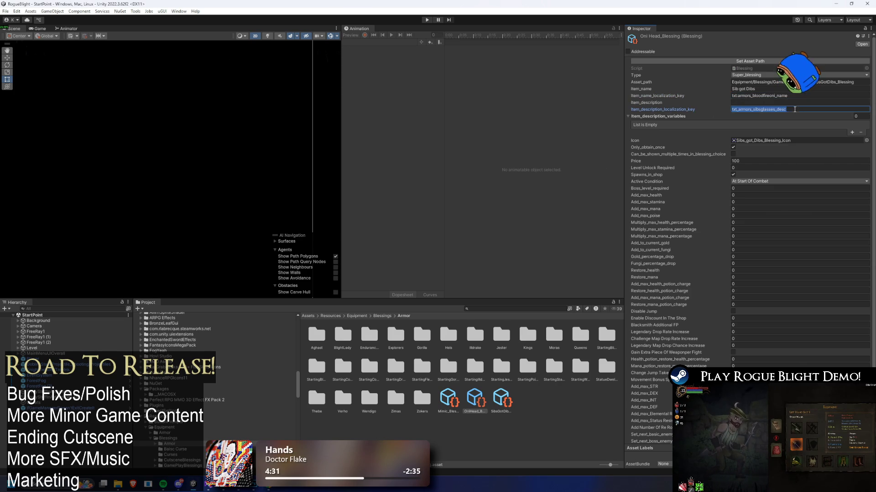
pyautogui.click(851, 133)
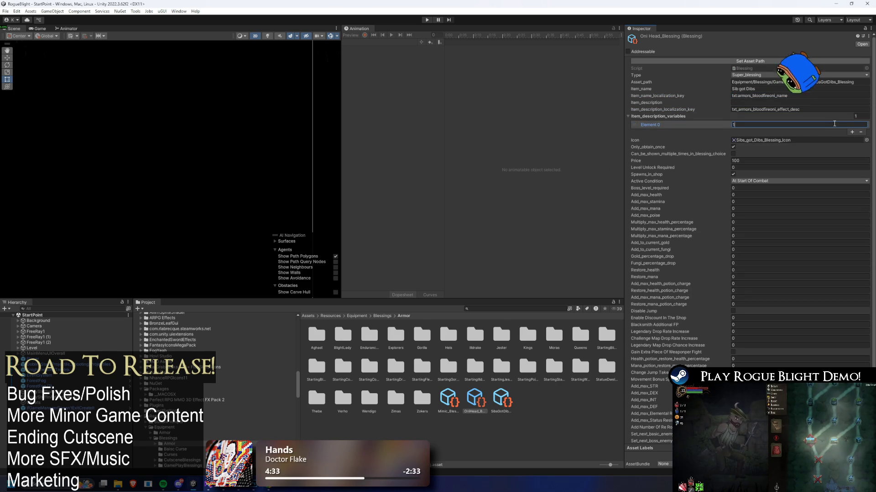
pyautogui.click(866, 140)
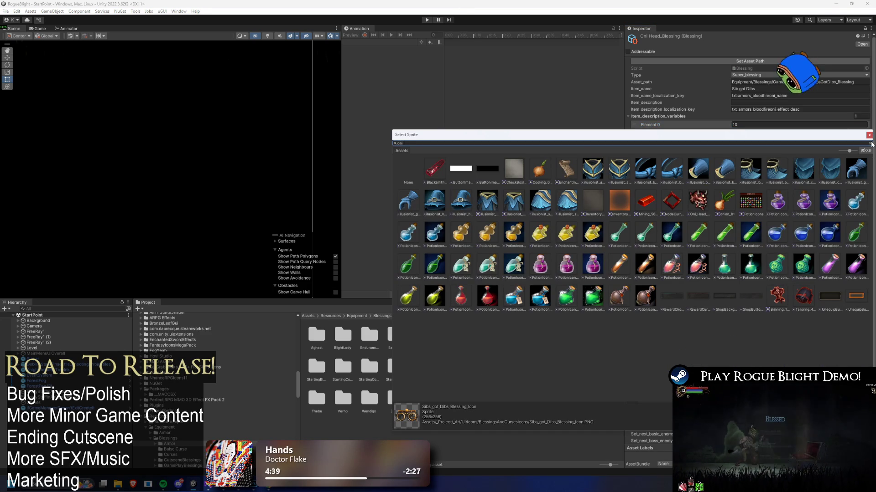
pyautogui.write('oni hea')
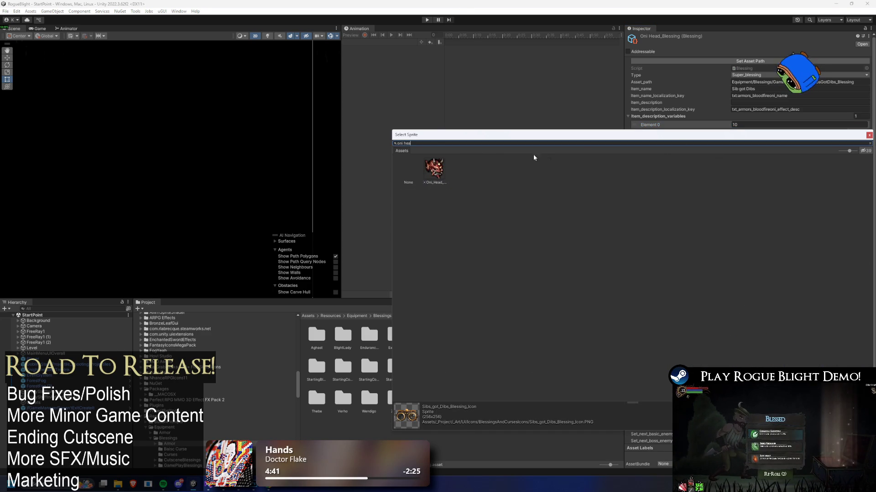
pyautogui.doubleClick(434, 167)
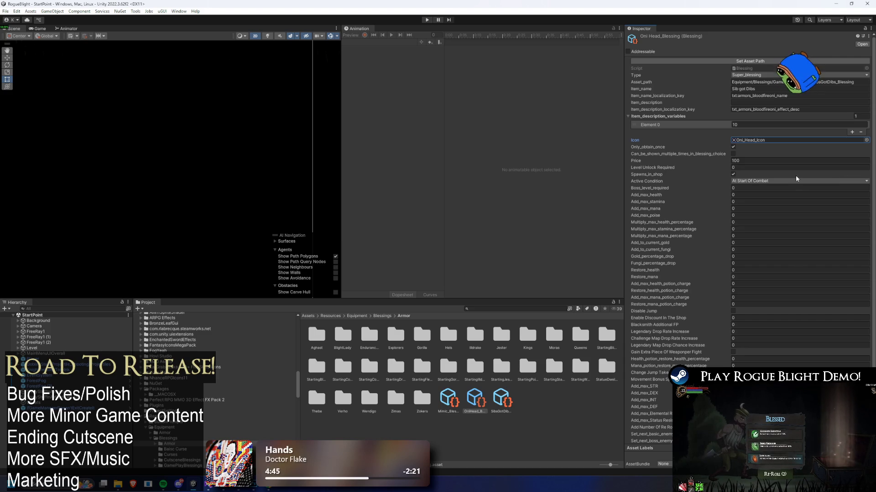
pyautogui.click(782, 182)
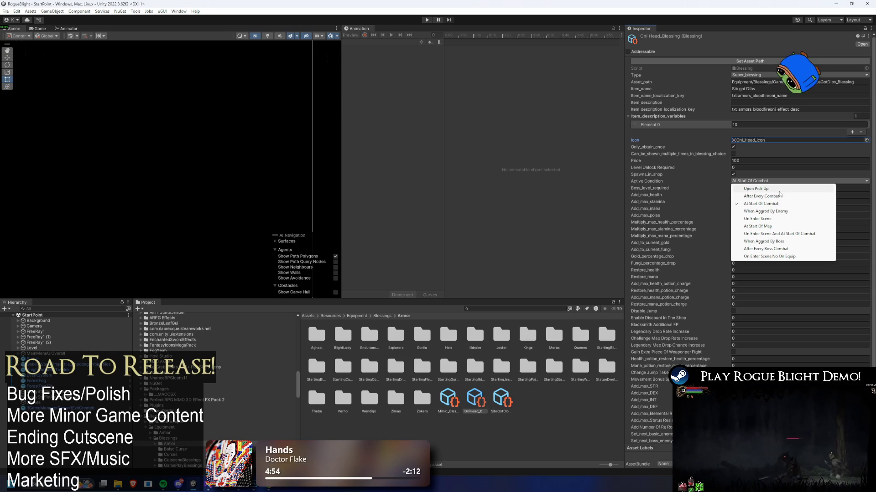
# Step: Set the blessing's Active Condition to Upon Pick Up
pyautogui.click(780, 192)
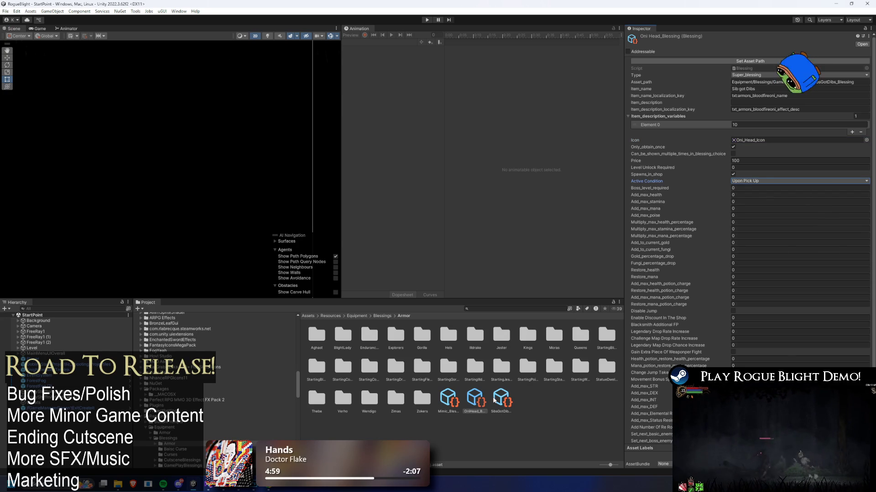
pyautogui.click(475, 399)
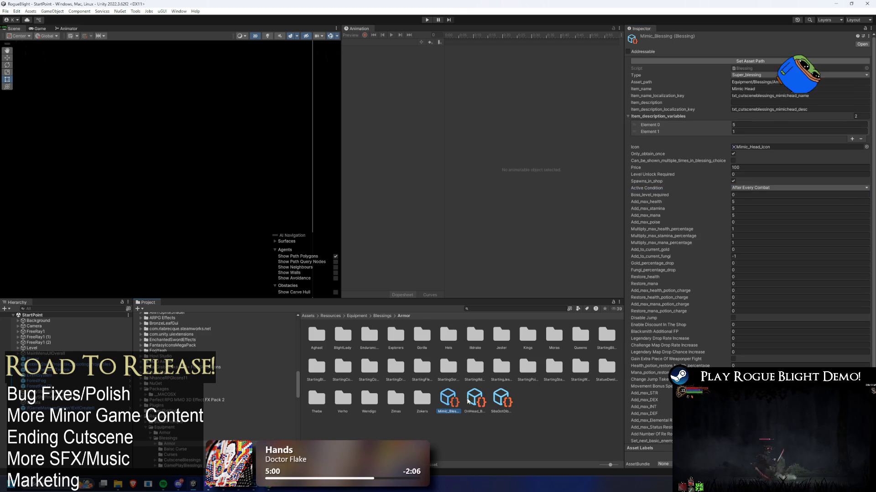
pyautogui.click(766, 182)
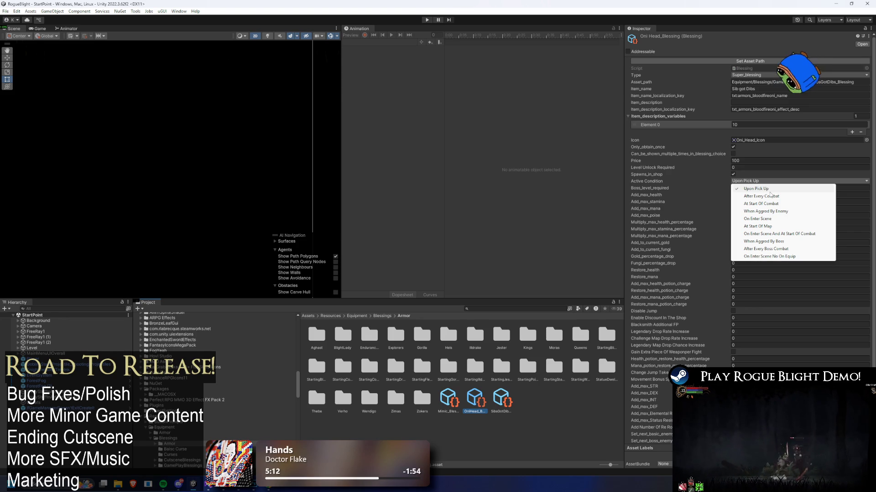
pyautogui.click(771, 192)
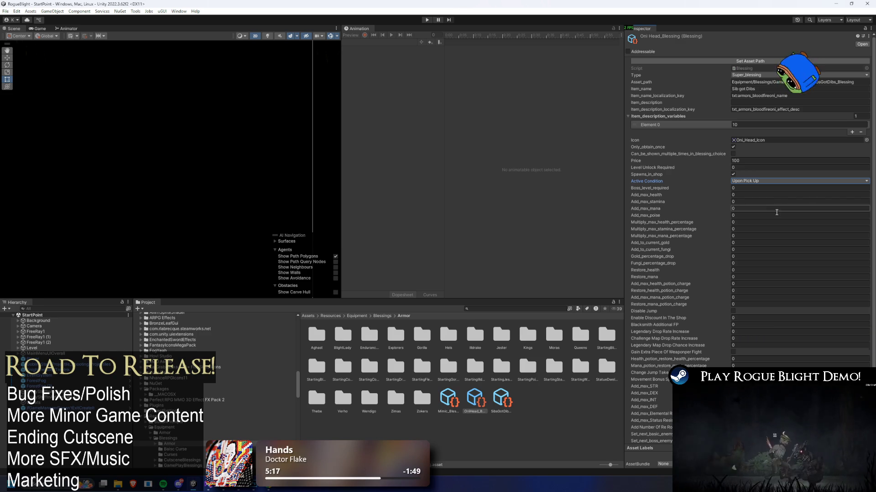
# Step: Ping the blessing's Spawn Object prefab in the SibsGotDips particle folder
pyautogui.scroll(-3, 784, 219)
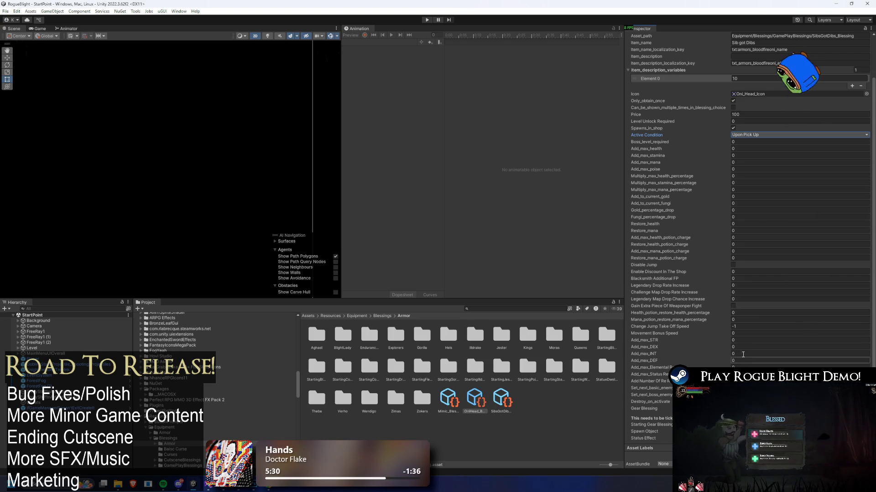
pyautogui.scroll(3, 750, 250)
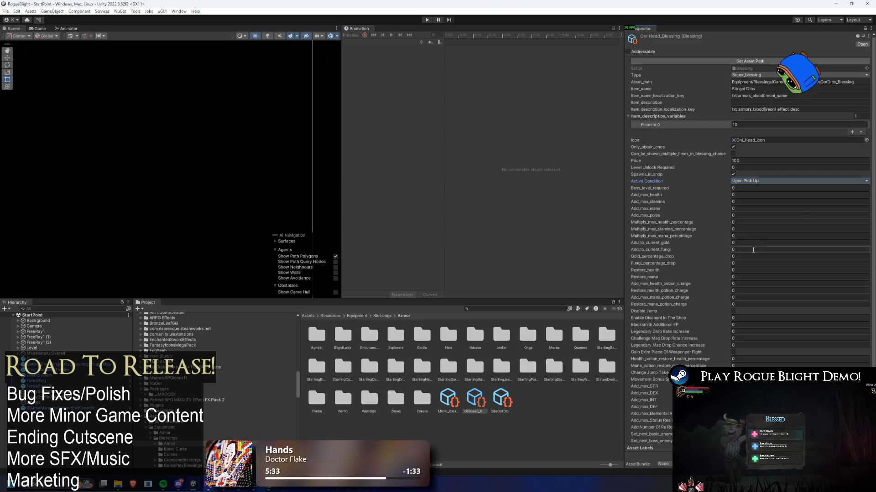
pyautogui.scroll(-3, 778, 247)
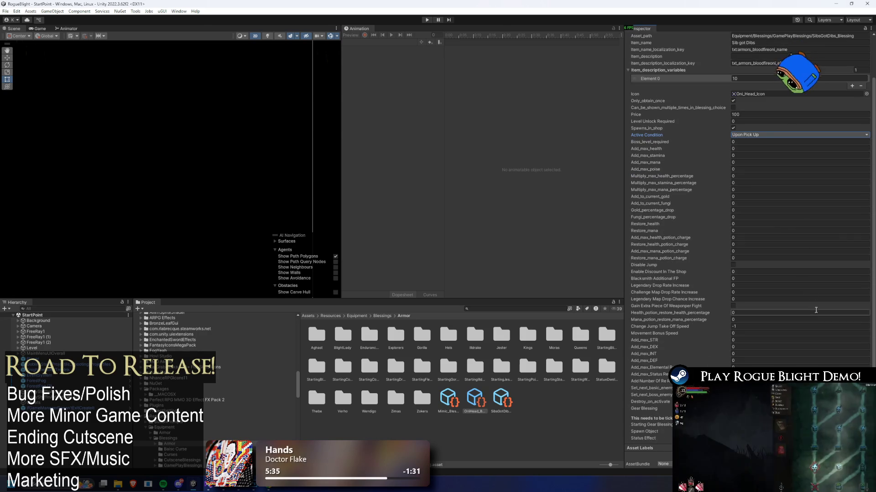
pyautogui.scroll(3, 807, 233)
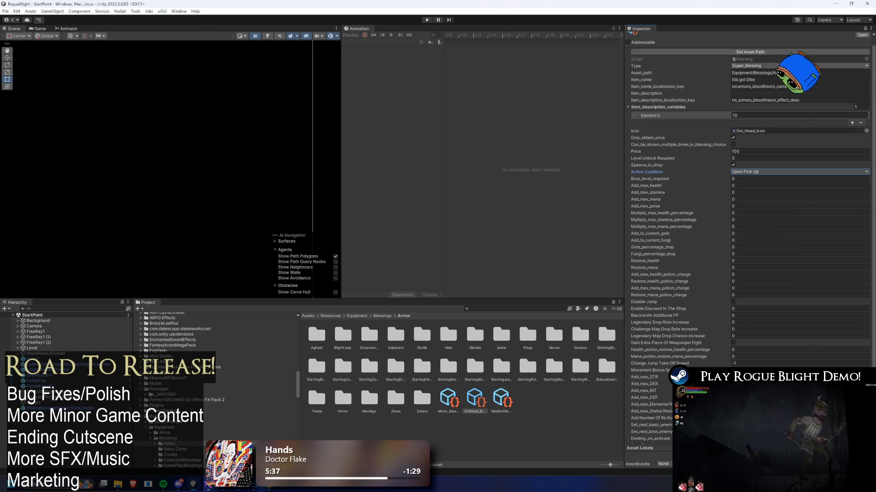
pyautogui.scroll(-3, 807, 234)
pyautogui.click(776, 432)
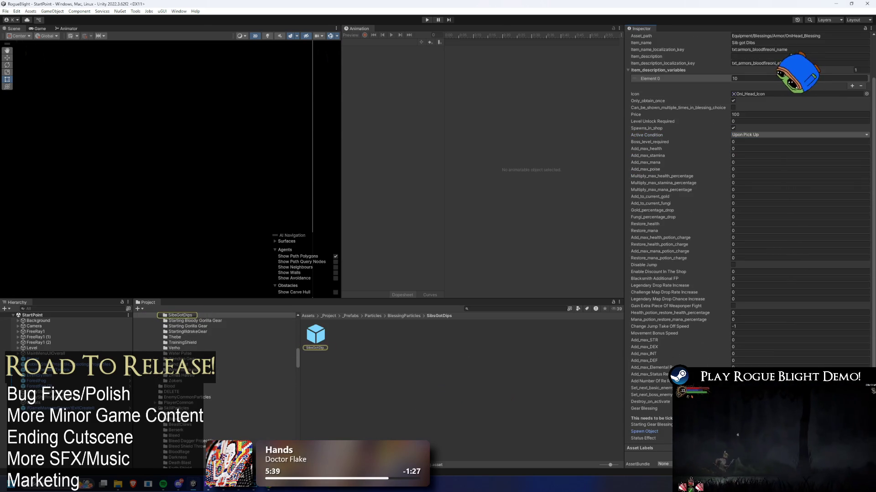
# Step: Duplicate the SibsGotDips particle folder in BlessingParticles and name it OniHead
pyautogui.click(411, 315)
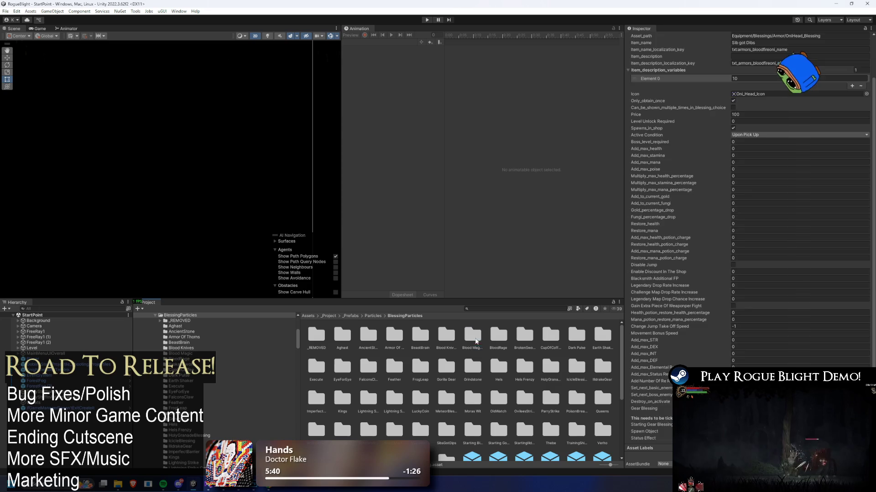
pyautogui.click(474, 340)
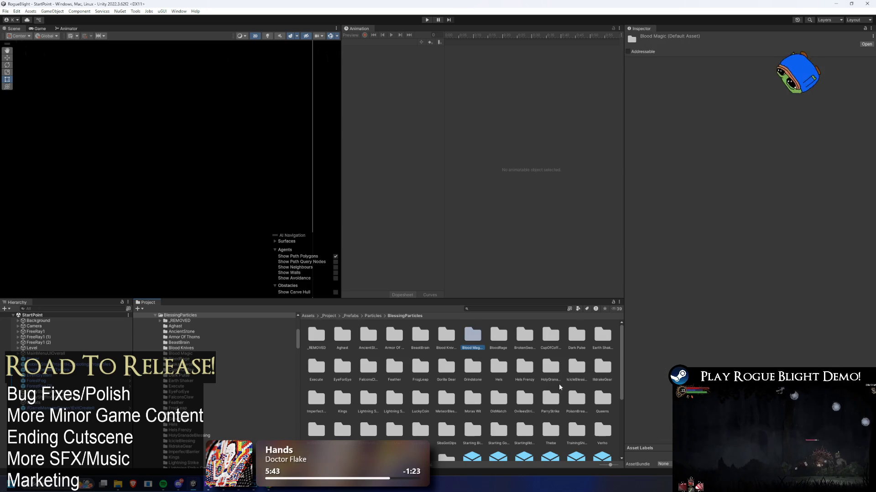
pyautogui.click(447, 429)
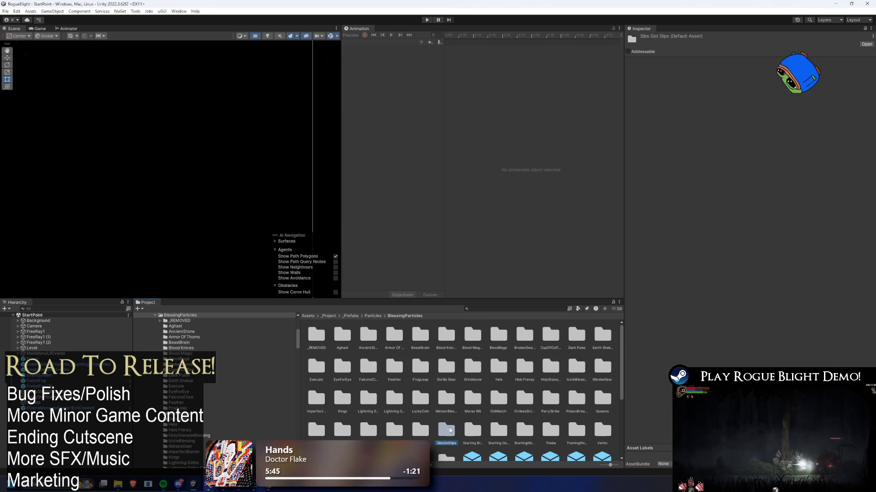
pyautogui.rightClick(477, 385)
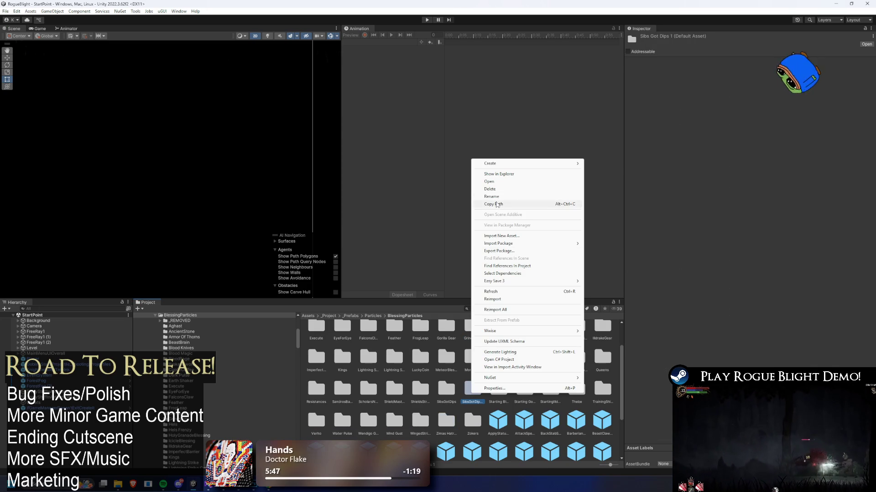
pyautogui.click(503, 197)
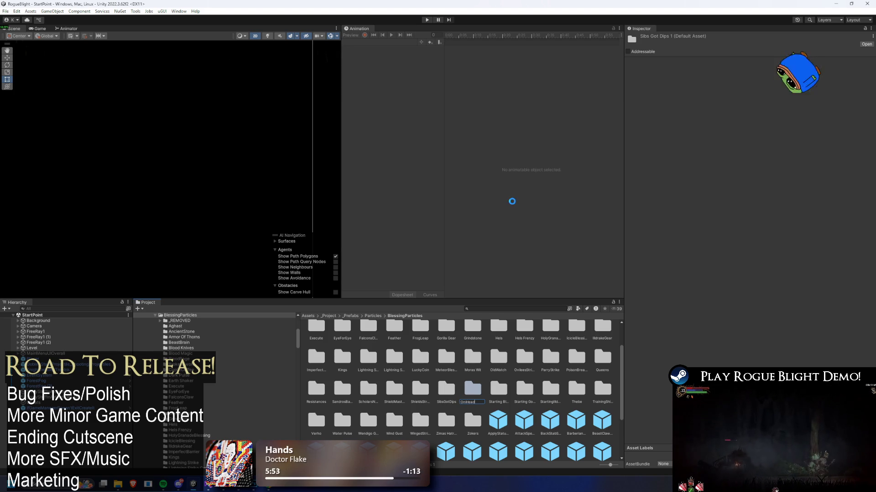
pyautogui.press('Return')
pyautogui.press('Return')
# Step: Rename the copied spawner prefab to OniHeadSpawner and search its status effect picker for 'oni'
pyautogui.rightClick(319, 328)
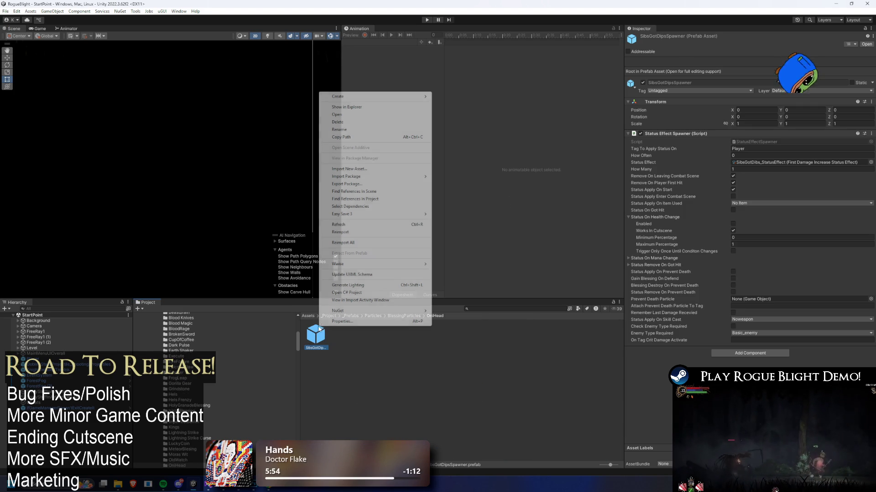
pyautogui.click(373, 135)
pyautogui.rightClick(312, 338)
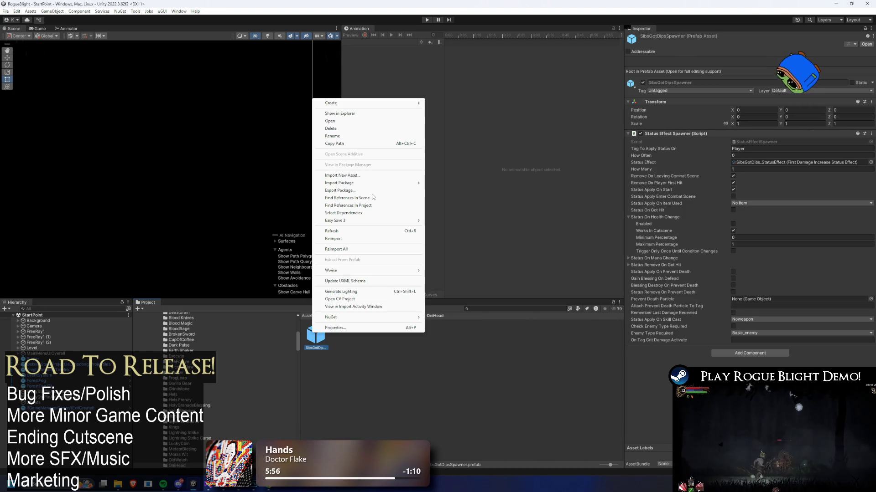
pyautogui.click(350, 138)
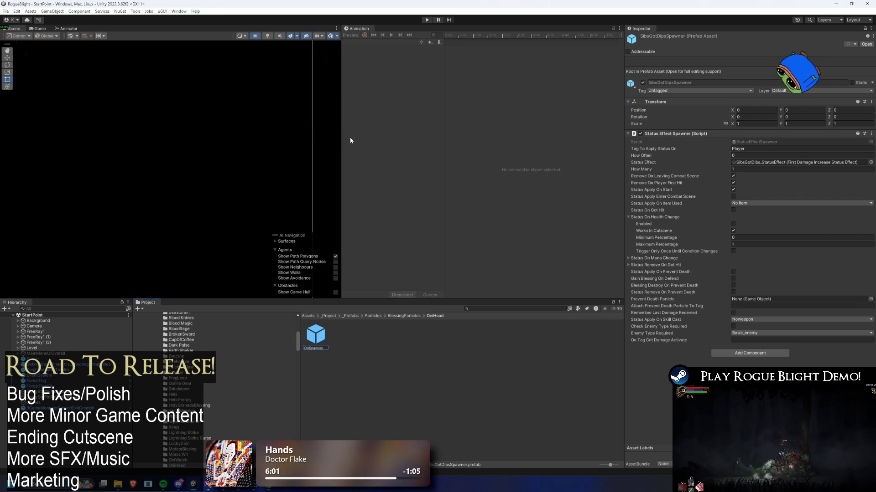
pyautogui.write('er')
pyautogui.press('Return')
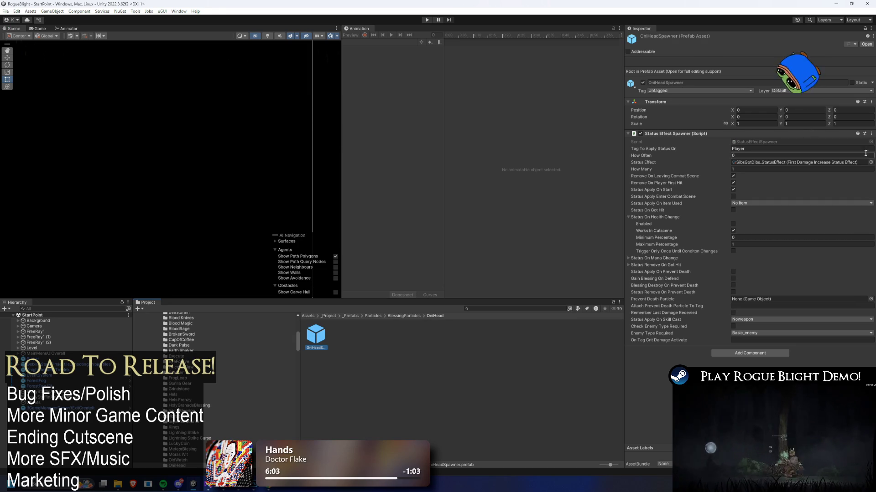
pyautogui.click(870, 162)
pyautogui.write('on')
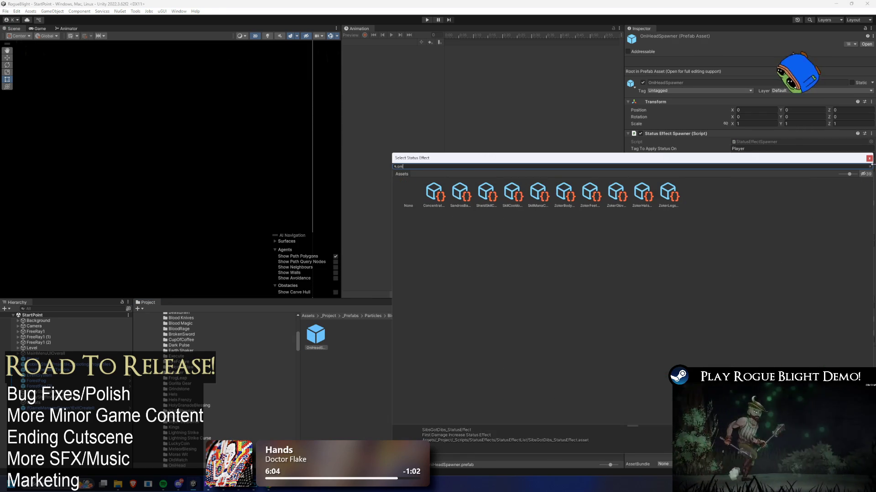
pyautogui.write('i')
# Step: Assign Oni_StatusEffect as the spawned status and untick Remove On Leaving Combat Scene and Remove On Player First Hit
pyautogui.doubleClick(434, 194)
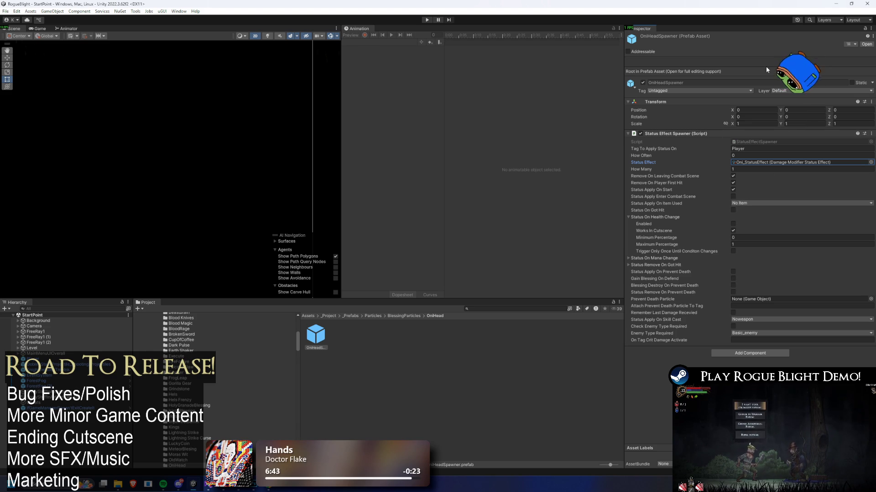
pyautogui.click(733, 176)
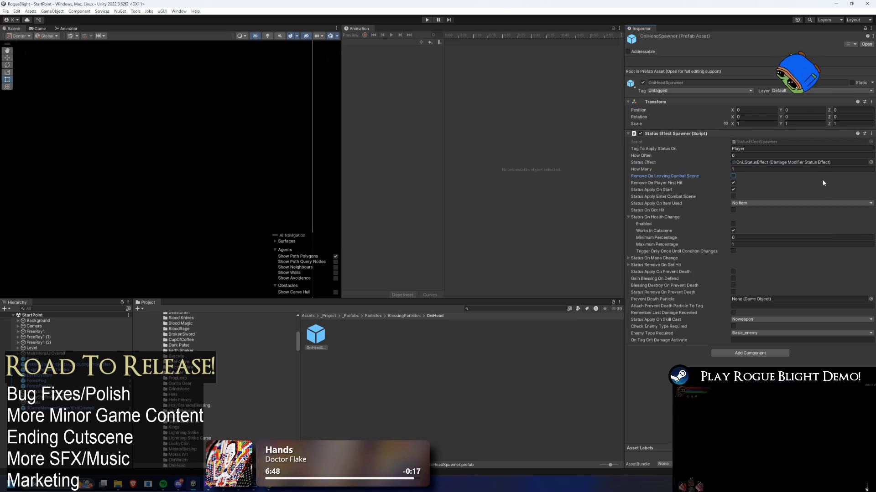
pyautogui.click(734, 182)
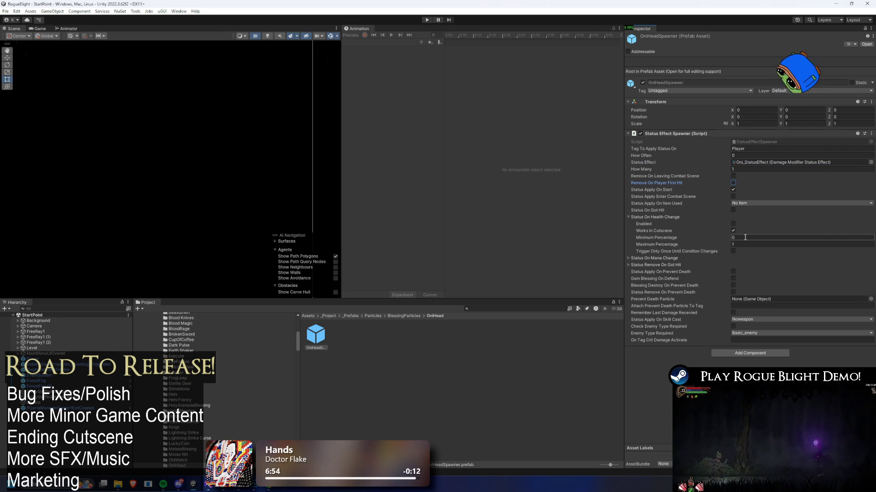
# Step: Review the Mana Change, Got Hit and Health Change status settings, then ping the Oni_StatusEffect asset
pyautogui.click(659, 259)
pyautogui.click(659, 258)
pyautogui.click(658, 265)
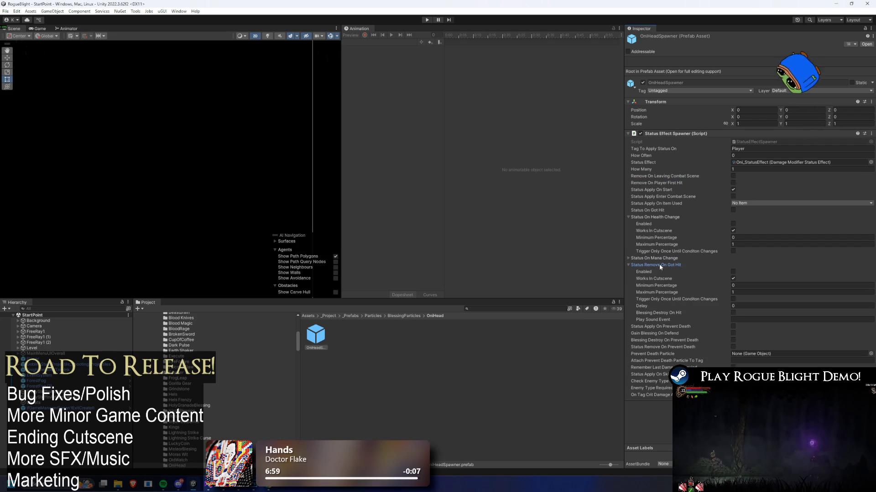
pyautogui.click(670, 217)
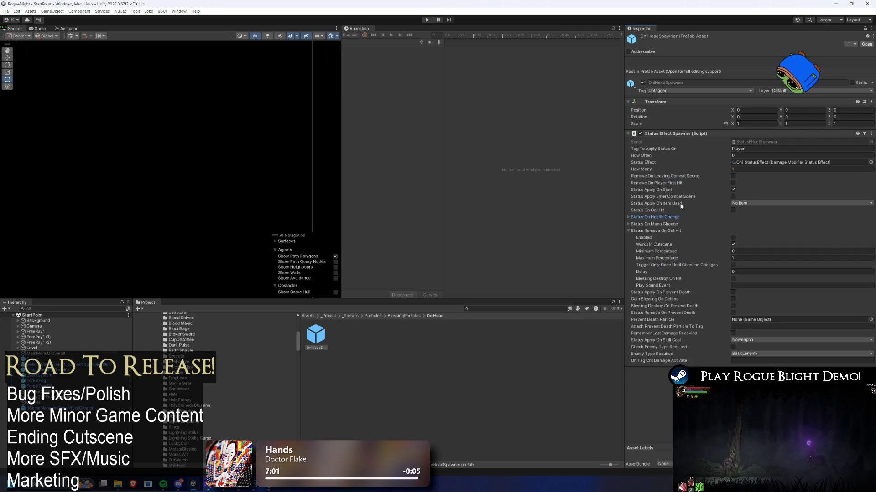
pyautogui.click(658, 231)
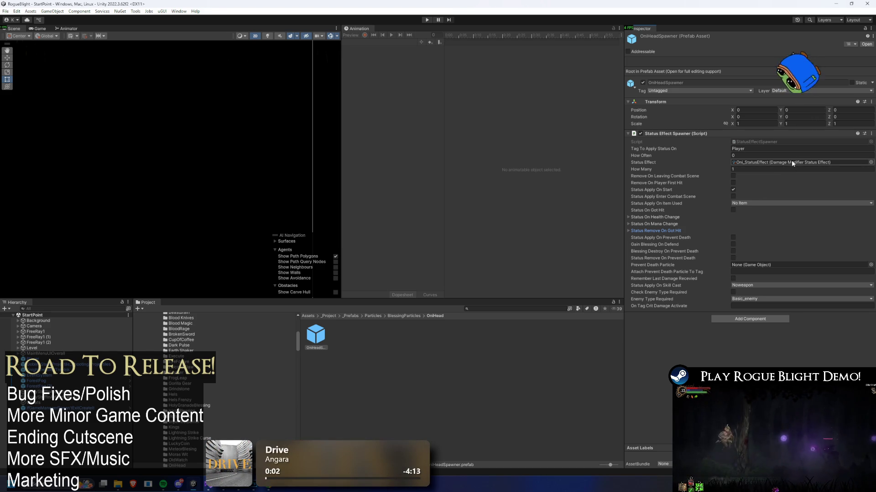
pyautogui.click(791, 162)
# Step: Put the bloodfireoni description localization key into Oni_StatusEffect, replacing a wrongly pasted prefab path
pyautogui.click(316, 344)
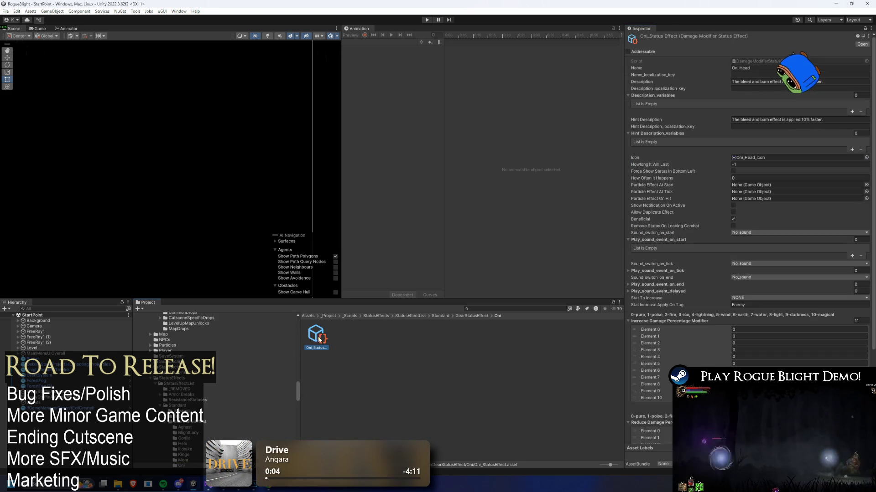
pyautogui.scroll(-5, 835, 334)
pyautogui.scroll(5, 784, 180)
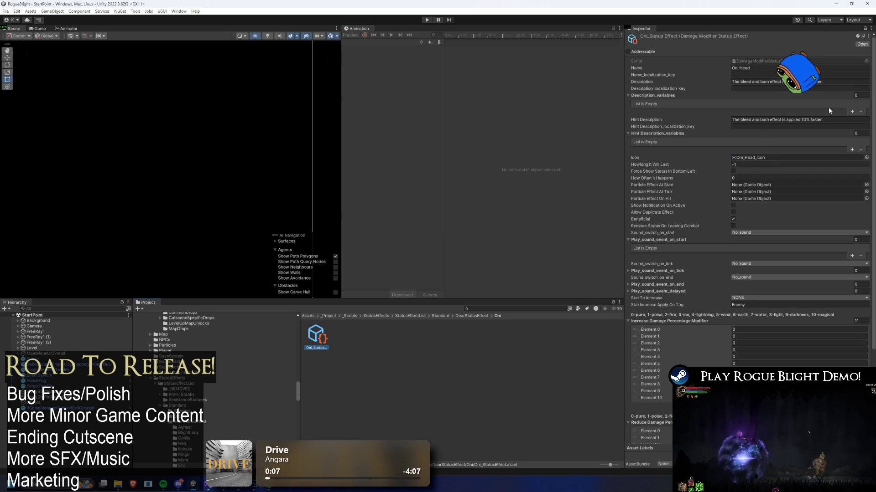
pyautogui.click(823, 88)
pyautogui.hotkey('ctrl', 'v')
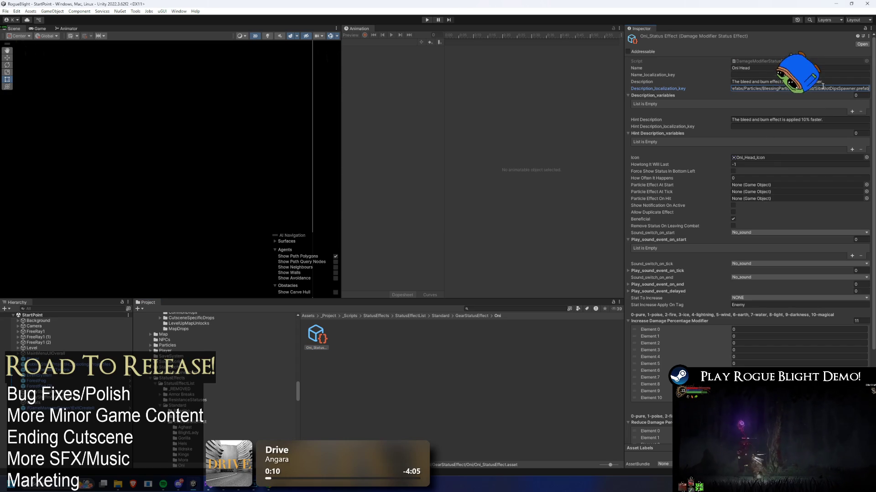
pyautogui.click(859, 91)
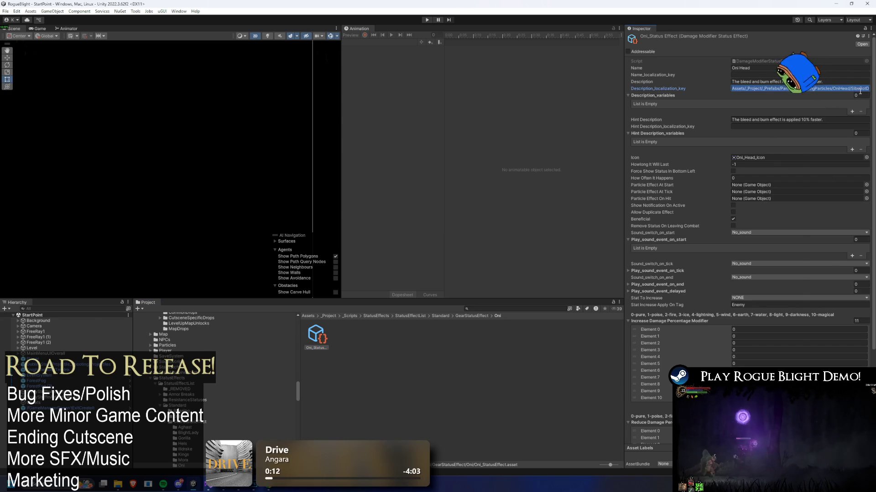
pyautogui.hotkey('ctrl', 'x')
pyautogui.hotkey('alt', 'Tab')
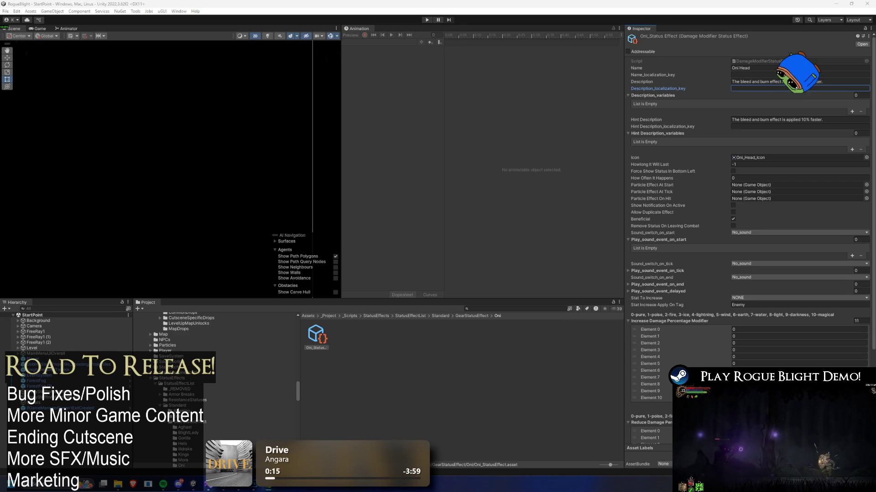
pyautogui.hotkey('ctrl', 'v')
# Step: Add a description variable Element 0 with value 10
pyautogui.click(851, 111)
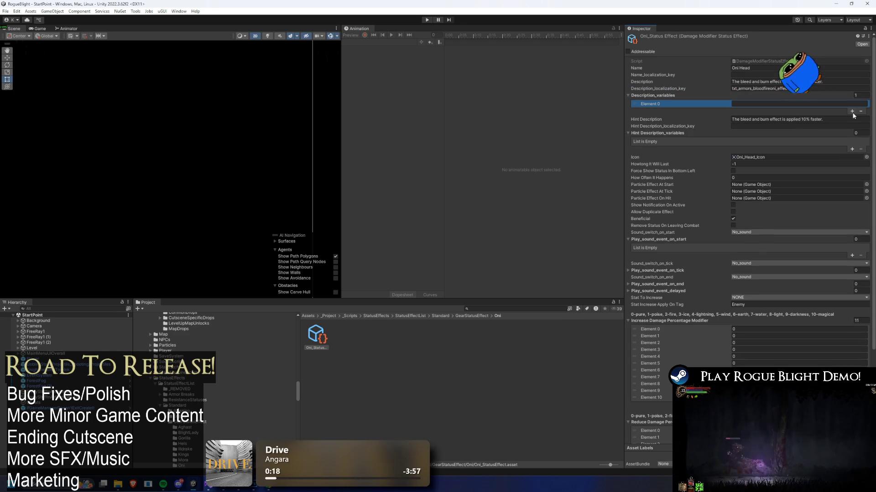
pyautogui.click(799, 104)
pyautogui.write('190')
pyautogui.press('BackSpace')
pyautogui.press('BackSpace')
pyautogui.write('0')
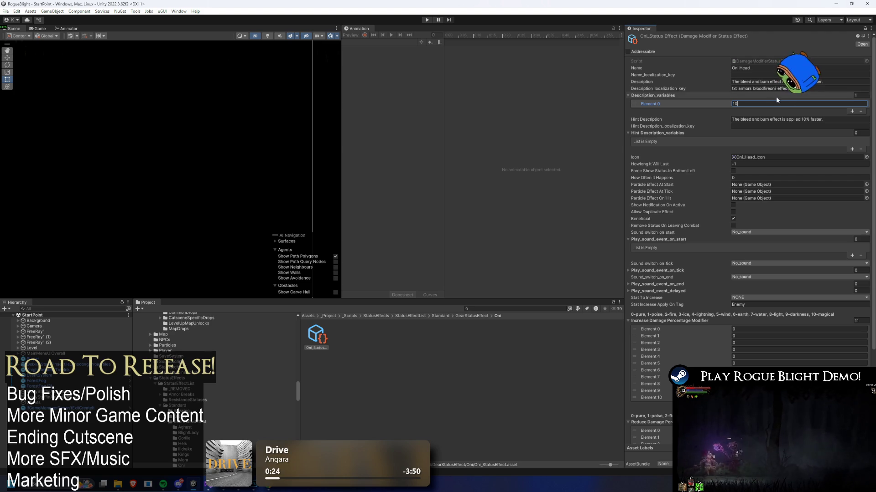
# Step: Paste the bloodfireoni hint description key and add a hint variable of 10
pyautogui.click(803, 127)
pyautogui.hotkey('ctrl', 'v')
pyautogui.click(851, 149)
pyautogui.click(799, 141)
pyautogui.write('10')
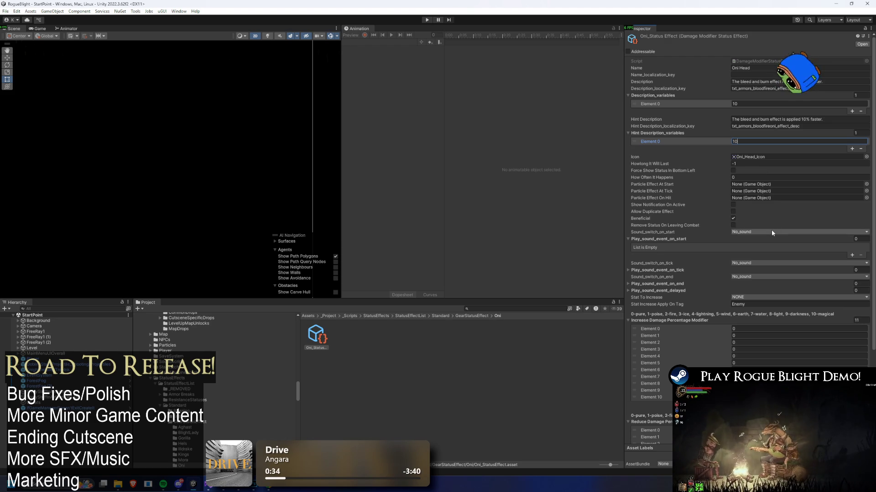
# Step: Add two status-effect-specific apply rate entries, setting the first to Bleed
pyautogui.scroll(-5, 771, 229)
pyautogui.click(852, 438)
pyautogui.scroll(-1, 771, 320)
pyautogui.click(753, 423)
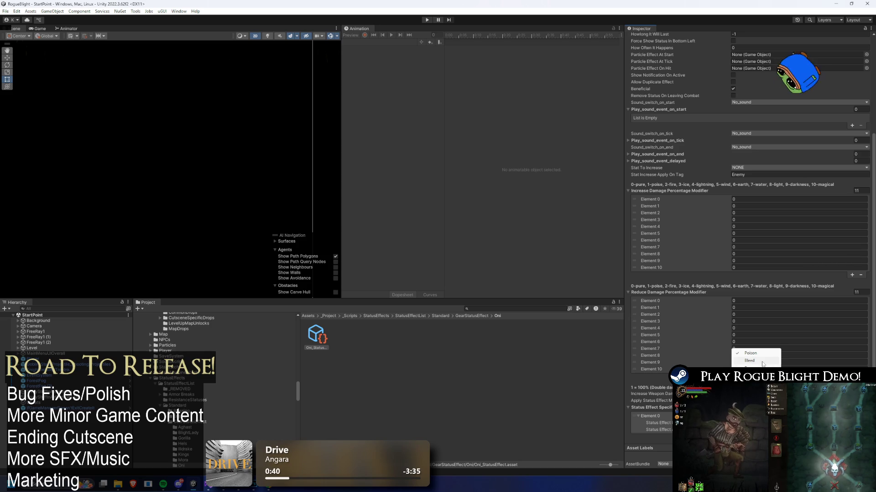
pyautogui.click(762, 361)
pyautogui.click(852, 444)
pyautogui.scroll(-1, 852, 445)
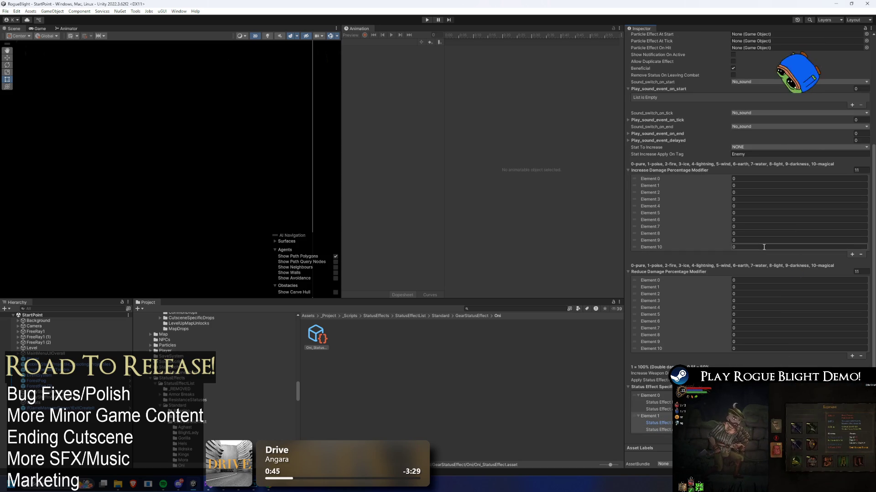
pyautogui.click(493, 307)
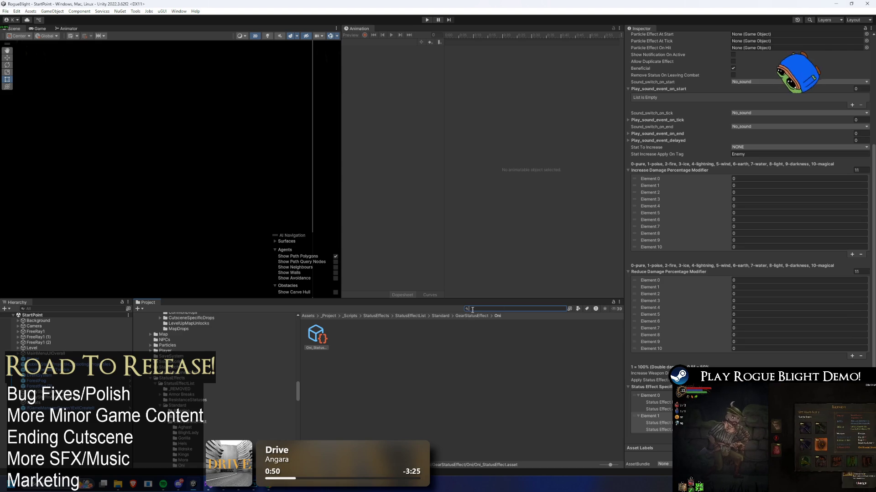
# Step: Set the Oni Head armor's Add Blessing On Equip to OniHead_Blessing
pyautogui.write('oni head')
pyautogui.click(368, 337)
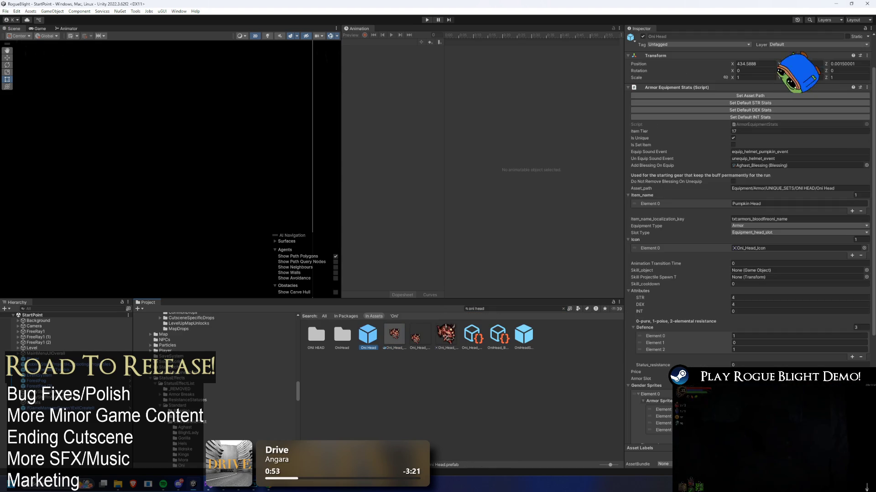
pyautogui.click(865, 165)
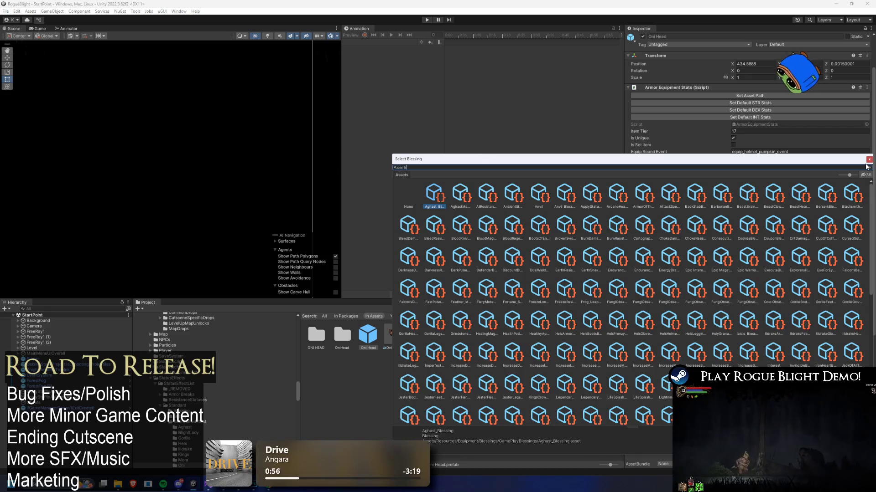
pyautogui.write('ead')
pyautogui.press('Return')
# Step: Set OniHead_Blessing's Spawn Object to the OniHeadSpawner prefab
pyautogui.doubleClick(777, 166)
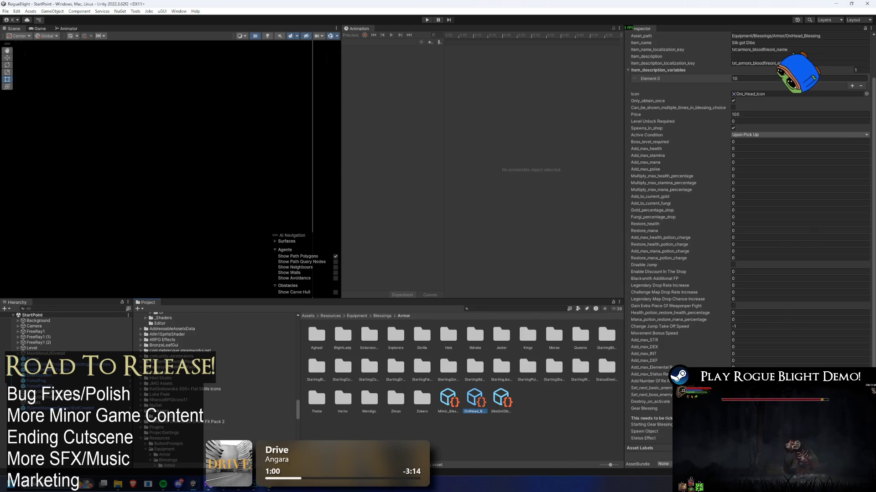
pyautogui.click(866, 432)
pyautogui.write('onmi')
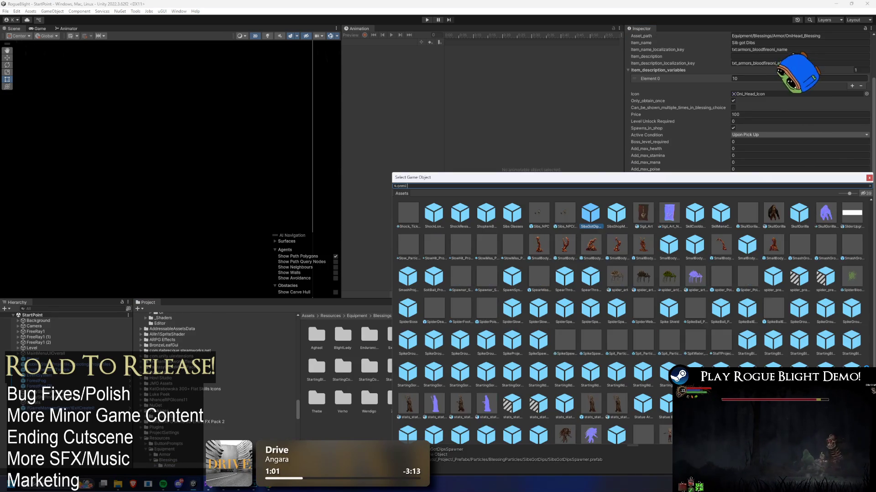
pyautogui.press('BackSpace')
pyautogui.press('BackSpace')
pyautogui.write('i head')
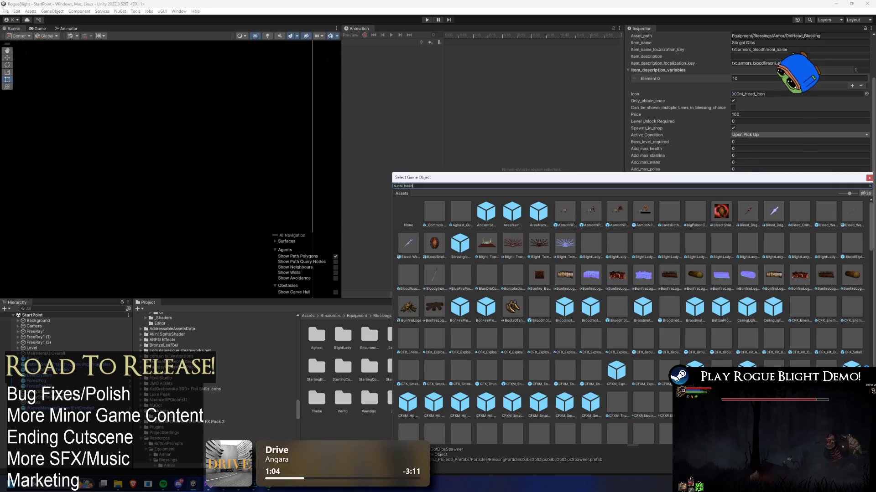
pyautogui.doubleClick(489, 223)
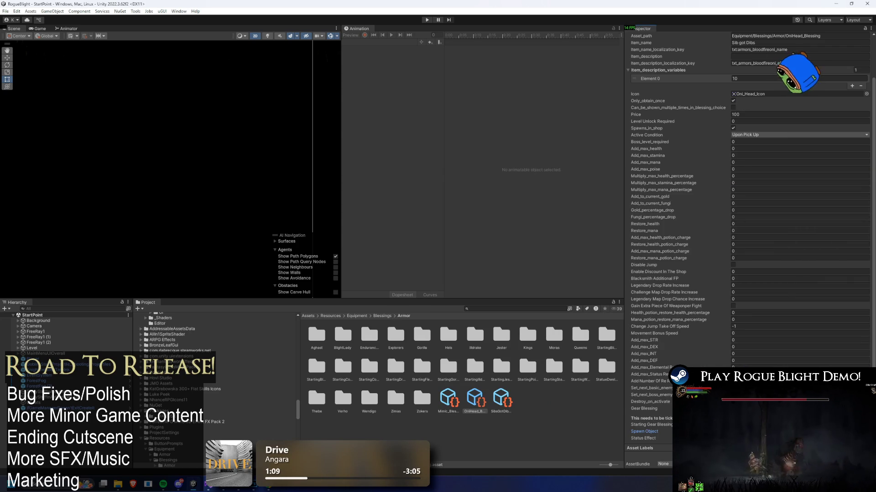
pyautogui.click(775, 432)
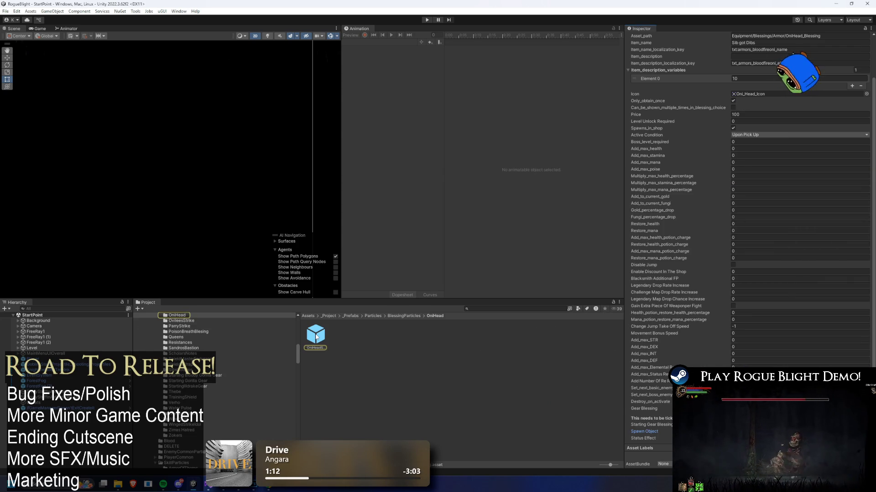
# Step: Set the OniHeadSpawner prefab's How Many to -1 and save the project with Ctrl+S
pyautogui.click(315, 337)
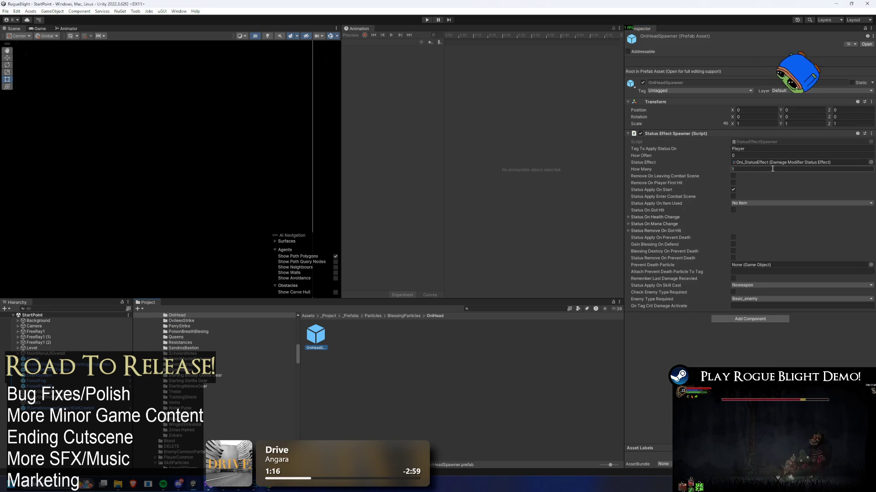
pyautogui.click(745, 166)
pyautogui.write('-1')
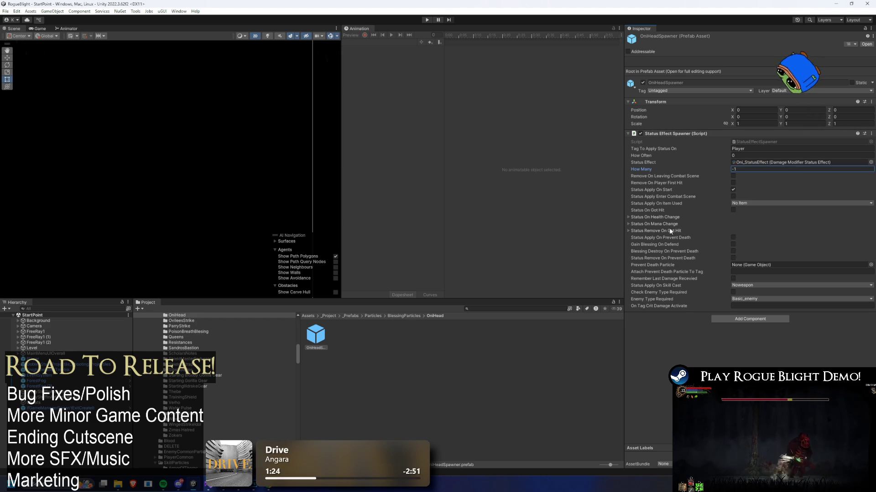
pyautogui.hotkey('ctrl', 's')
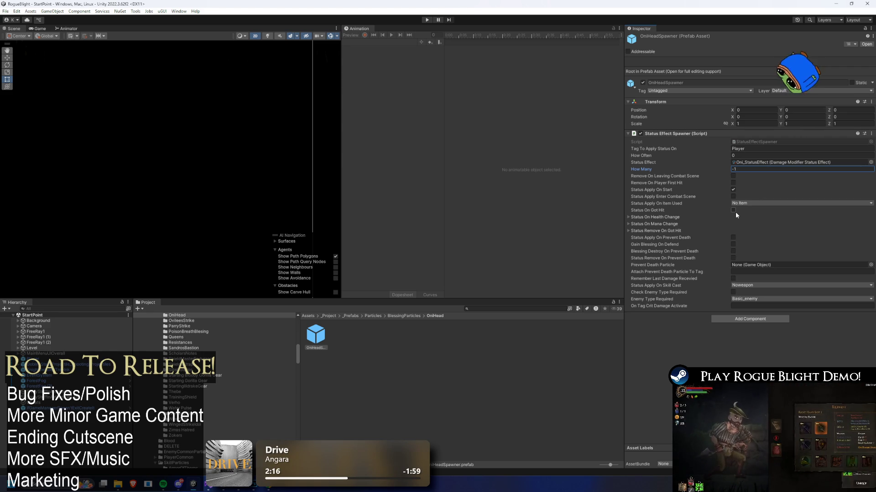
# Step: Search the project for 'unique' and navigate up to the UNIQUE_SETS folder
pyautogui.click(495, 311)
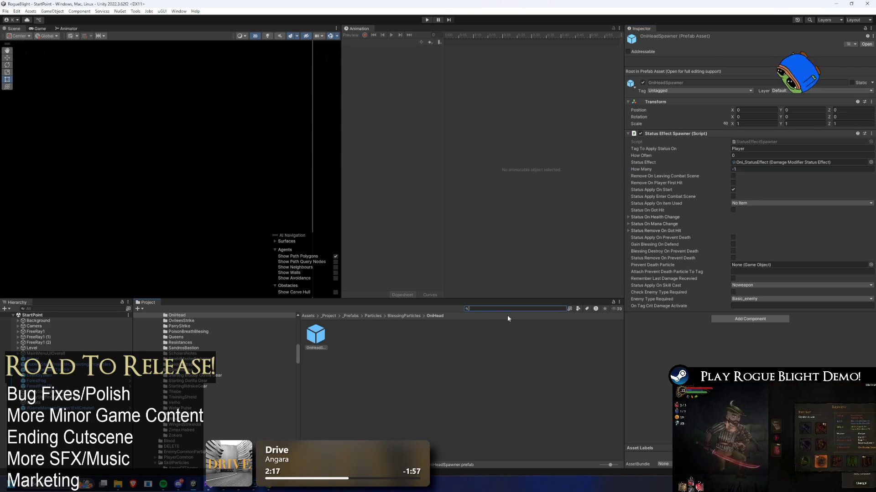
pyautogui.write('unique3')
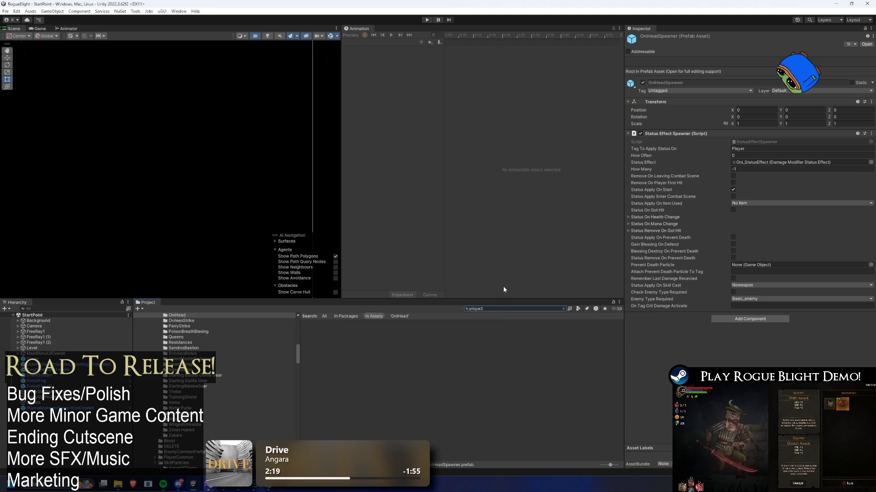
pyautogui.press('BackSpace')
pyautogui.press('BackSpace')
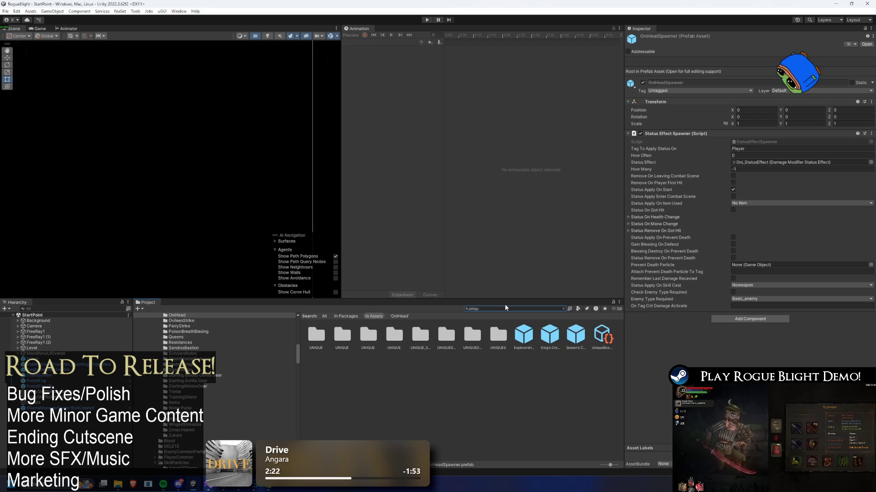
pyautogui.click(369, 342)
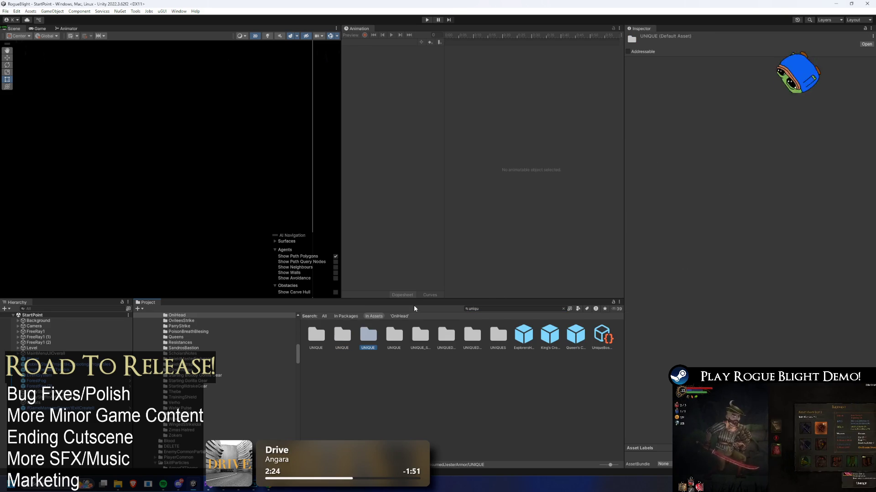
pyautogui.press('Return')
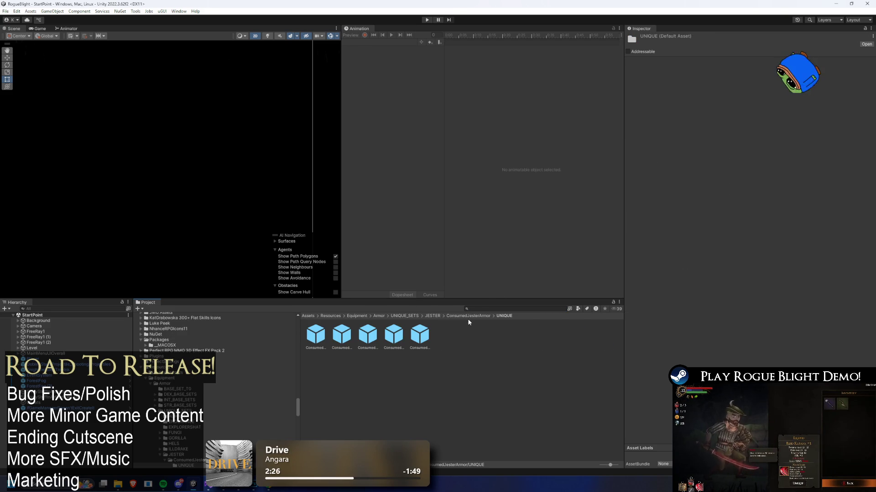
pyautogui.click(432, 316)
pyautogui.click(407, 315)
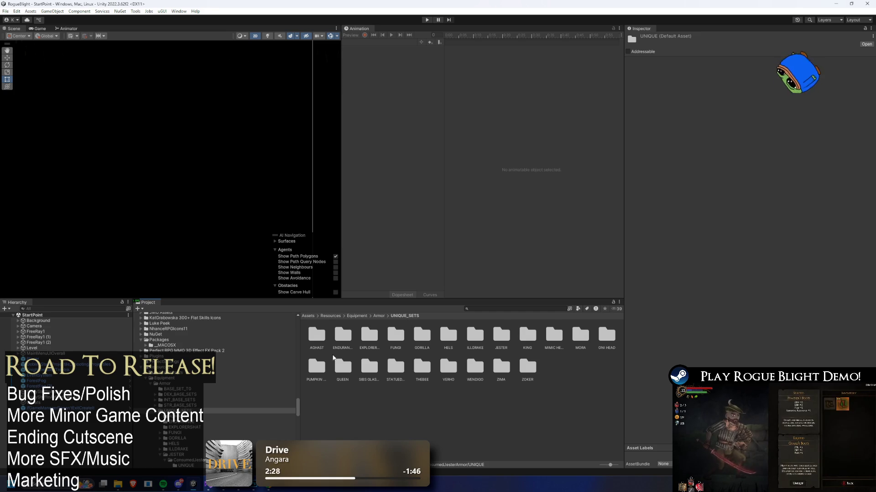
# Step: Open GORILLA > GORILLA_BLOODY and select the B_Gorilla Armor prefab
pyautogui.click(378, 342)
pyautogui.press('Right')
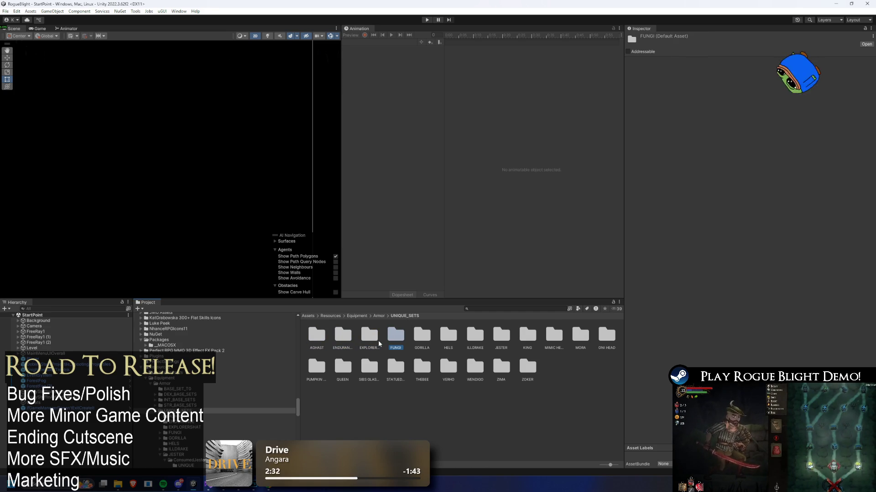
pyautogui.press('Right')
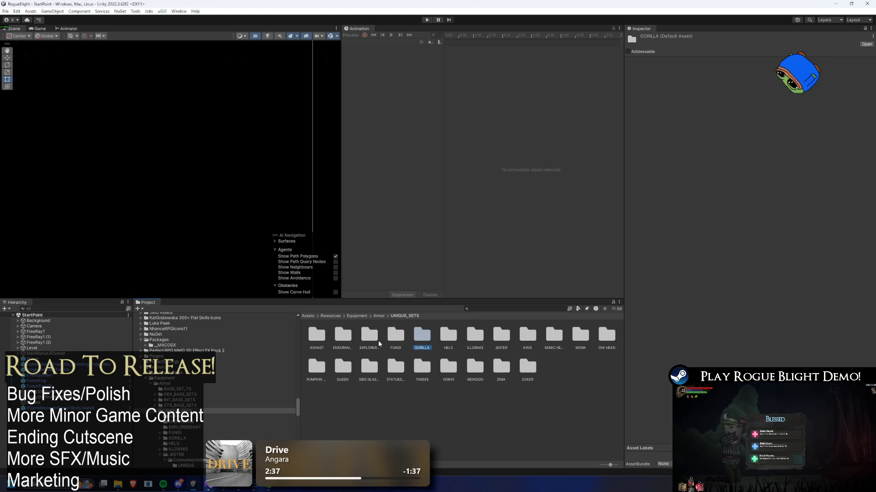
pyautogui.press('Return')
pyautogui.click(342, 336)
pyautogui.press('Return')
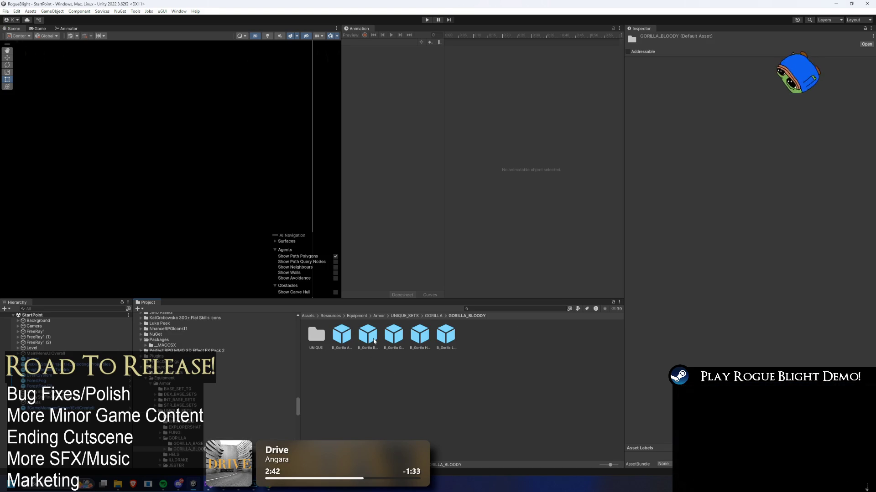
pyautogui.click(341, 335)
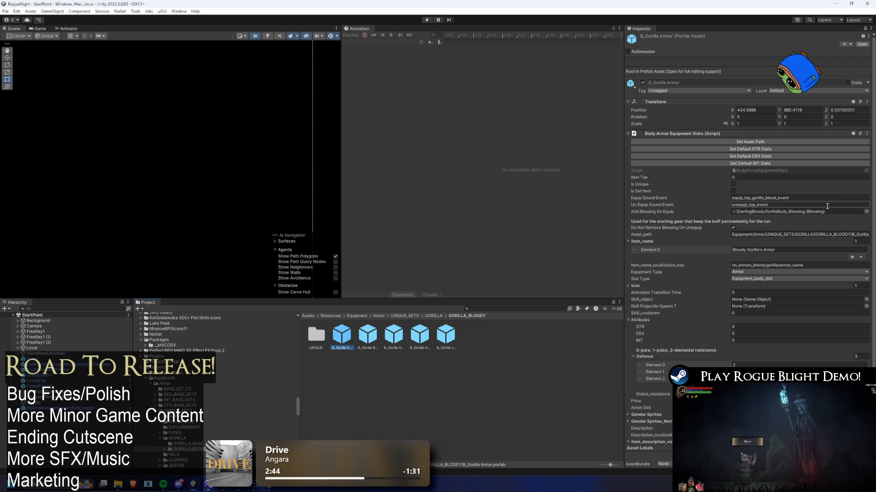
# Step: Inspect the unique B_Gorilla Armor prefab and jump to its linked blessing
pyautogui.doubleClick(316, 335)
pyautogui.click(316, 335)
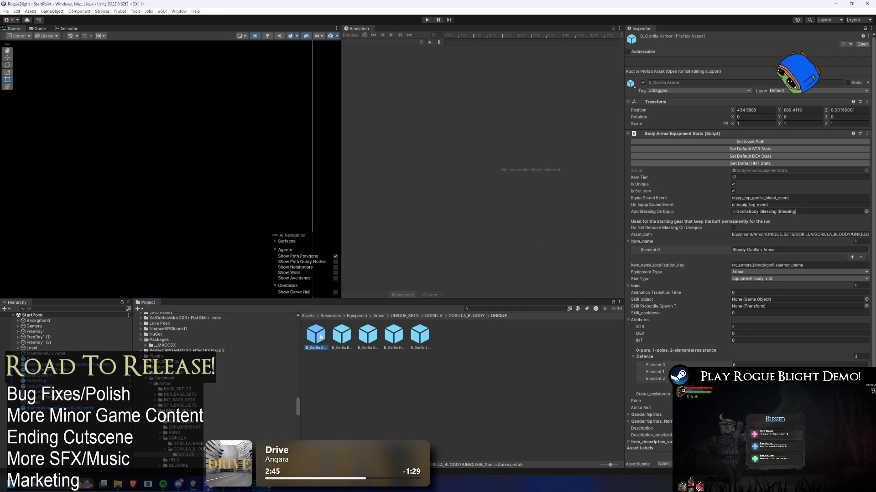
pyautogui.scroll(-3, 808, 208)
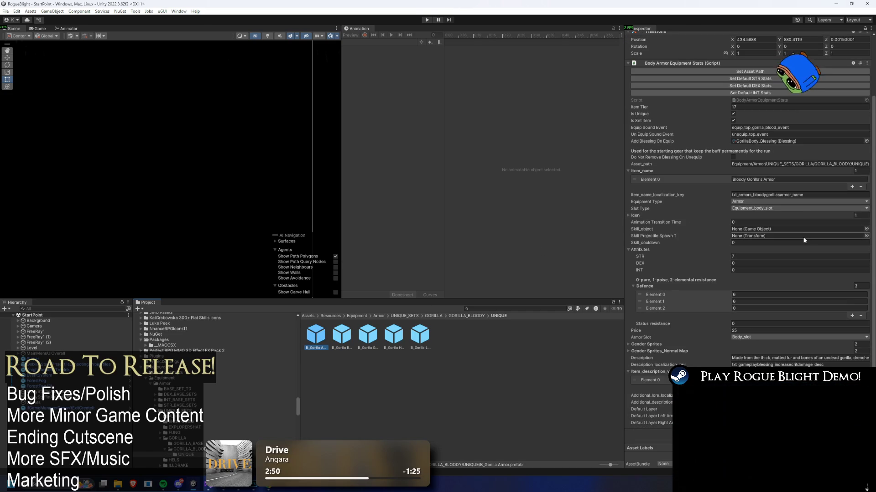
pyautogui.scroll(3, 803, 237)
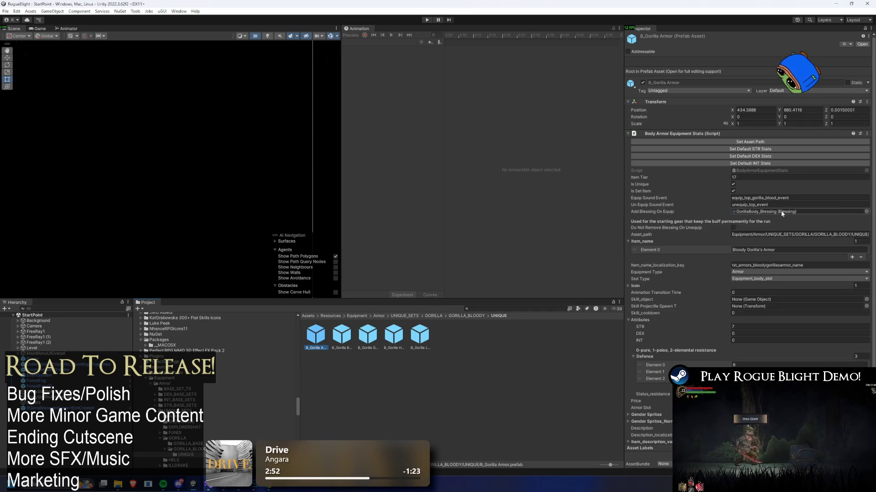
pyautogui.doubleClick(781, 212)
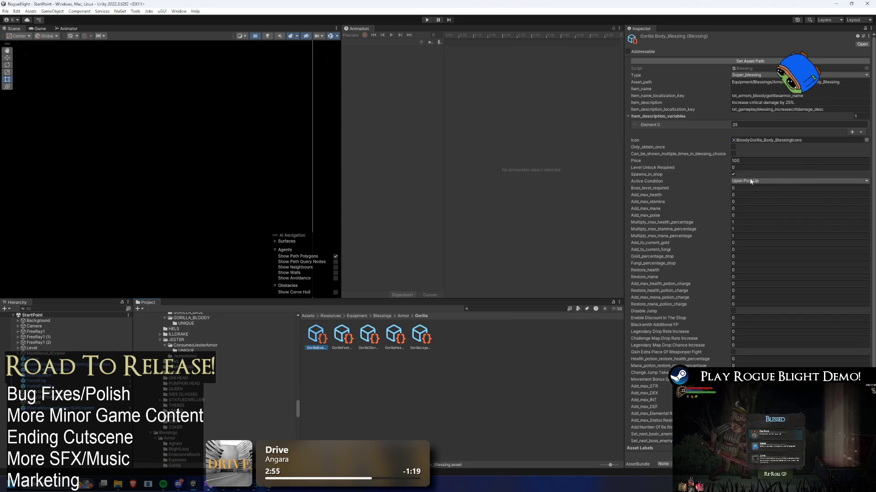
pyautogui.scroll(-3, 774, 167)
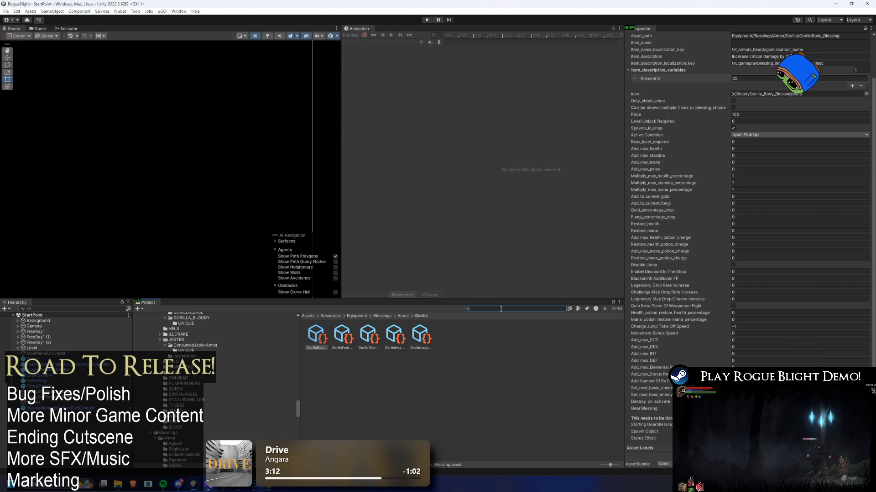
# Step: Open the Oni Head armor's OniHead_Blessing asset and its status effect picker
pyautogui.write('ad')
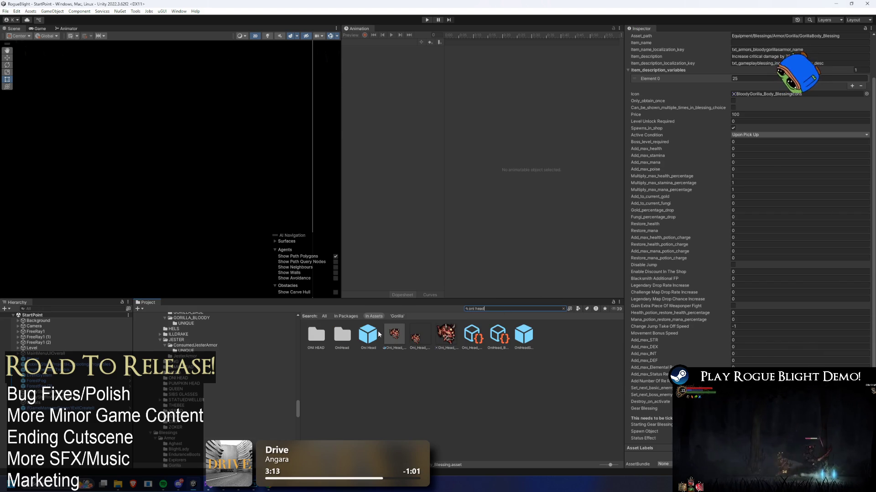
pyautogui.click(379, 334)
pyautogui.click(765, 165)
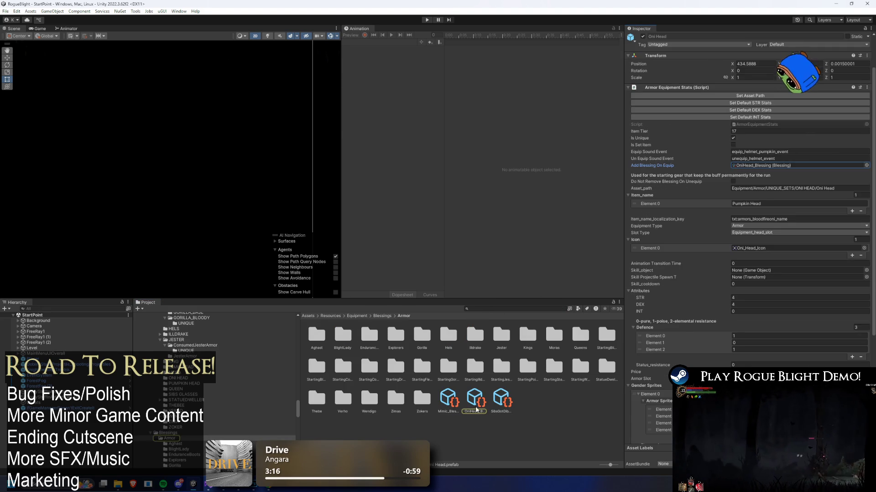
pyautogui.click(474, 401)
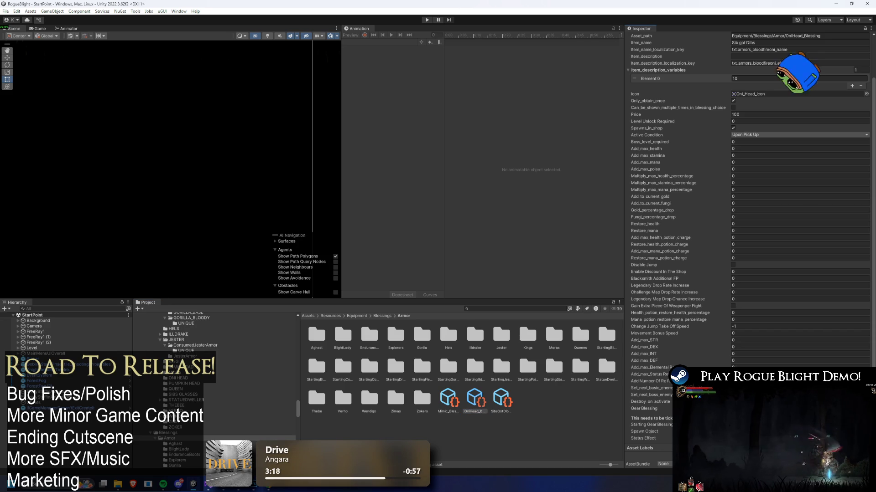
pyautogui.click(866, 438)
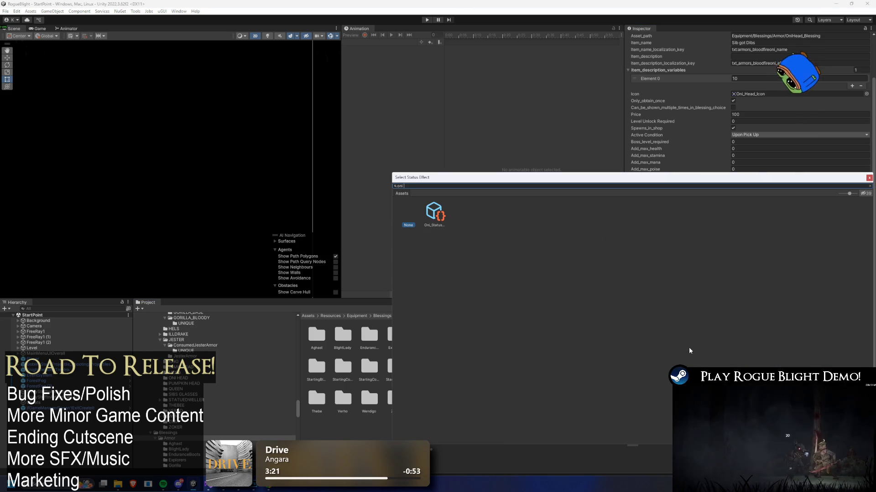
# Step: Locate the blessing's OniHeadSpawner prefab and delete it
pyautogui.doubleClick(435, 214)
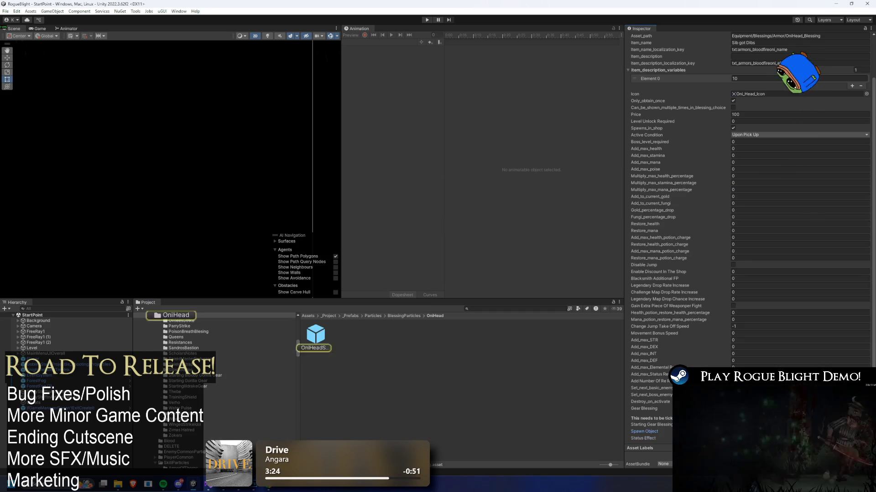
pyautogui.click(315, 335)
pyautogui.press('Delete')
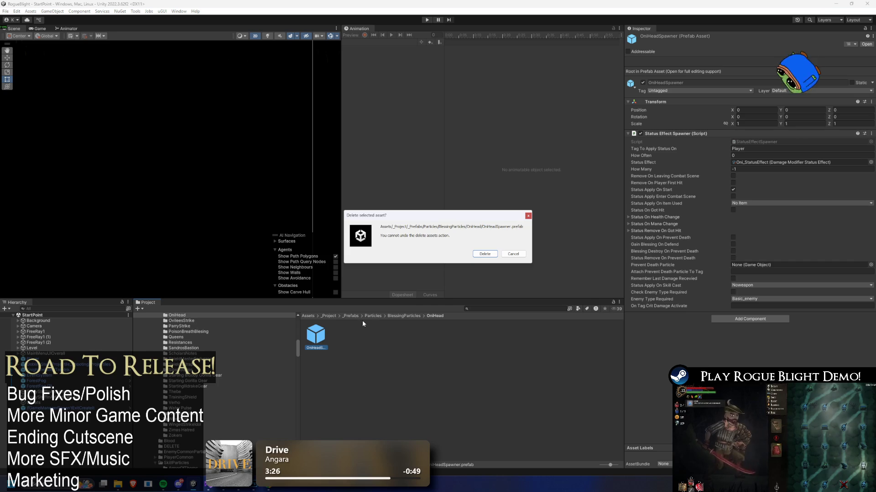
pyautogui.press('Return')
pyautogui.click(516, 309)
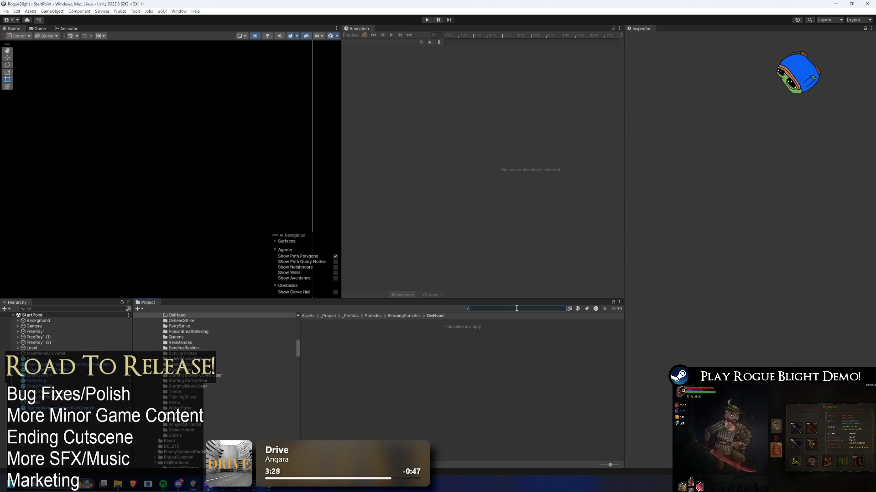
# Step: Delete the empty OniHead folder from BlessingParticles
pyautogui.click(404, 315)
pyautogui.click(525, 398)
pyautogui.press('Delete')
pyautogui.press('Return')
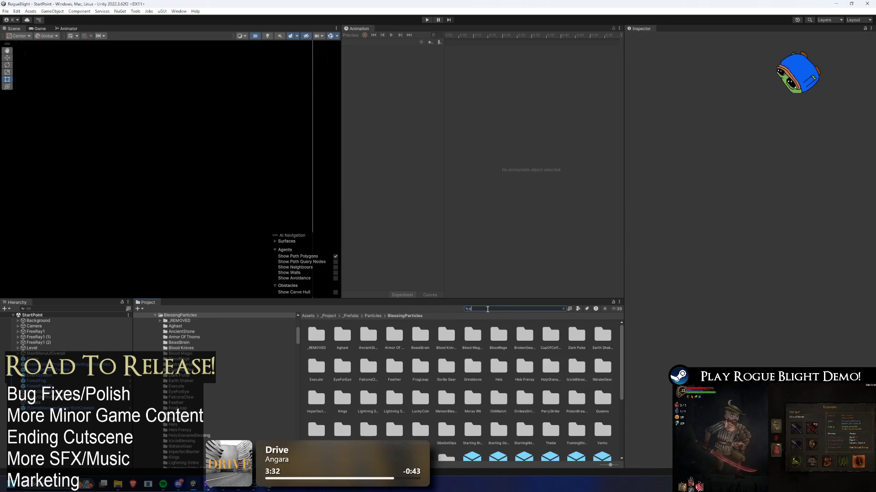
# Step: Search 'oni head' and open the Oni Head armor's OniHead_Blessing asset
pyautogui.write('ni head')
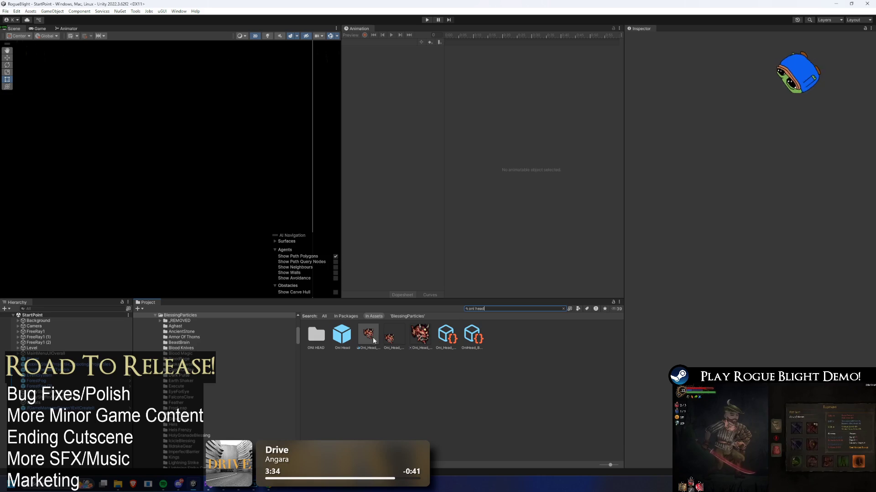
pyautogui.click(341, 336)
pyautogui.scroll(-5, 719, 329)
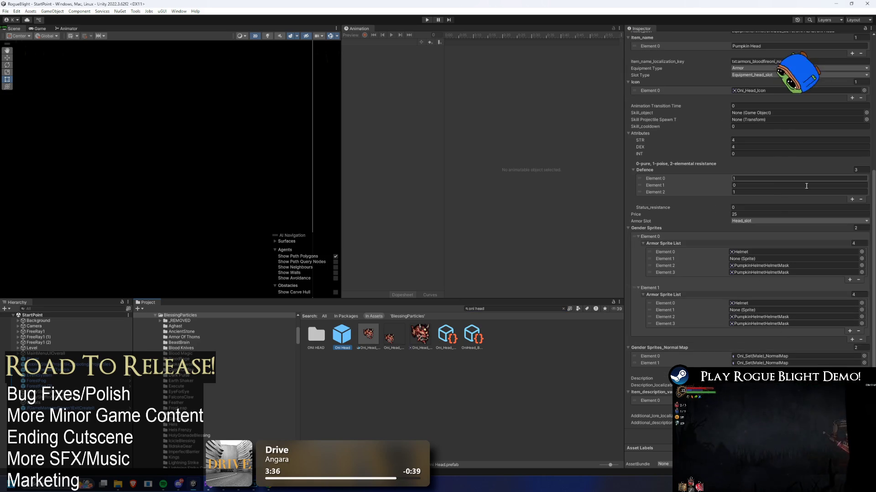
pyautogui.scroll(5, 813, 181)
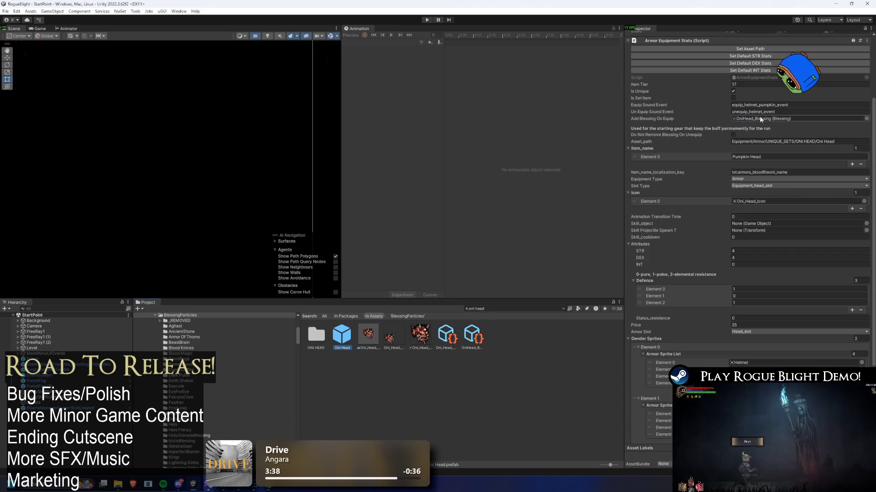
pyautogui.click(761, 119)
pyautogui.click(475, 398)
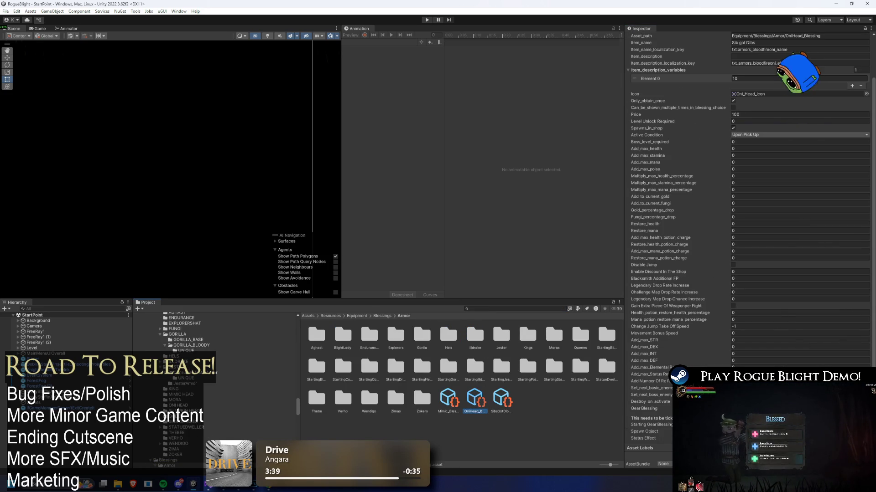
# Step: Check Oni_StatusEffect's two status effect entries, then enter Play mode
pyautogui.doubleClick(798, 438)
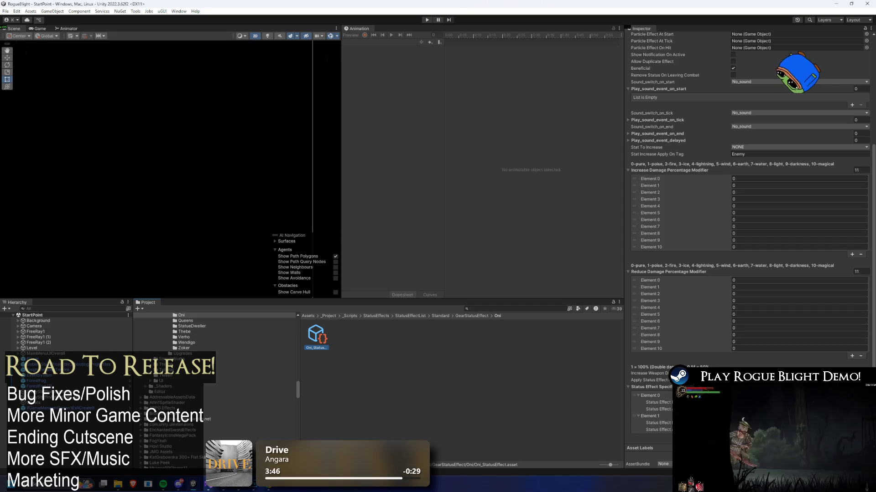
pyautogui.click(658, 409)
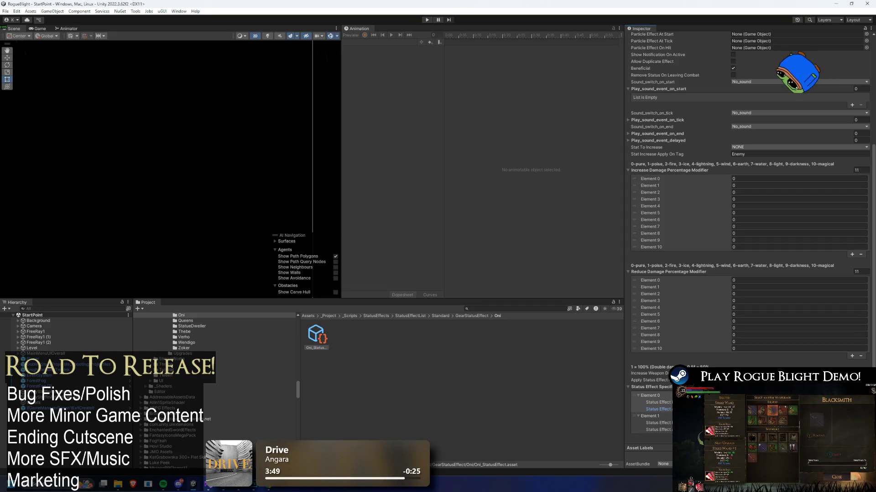
pyautogui.click(658, 429)
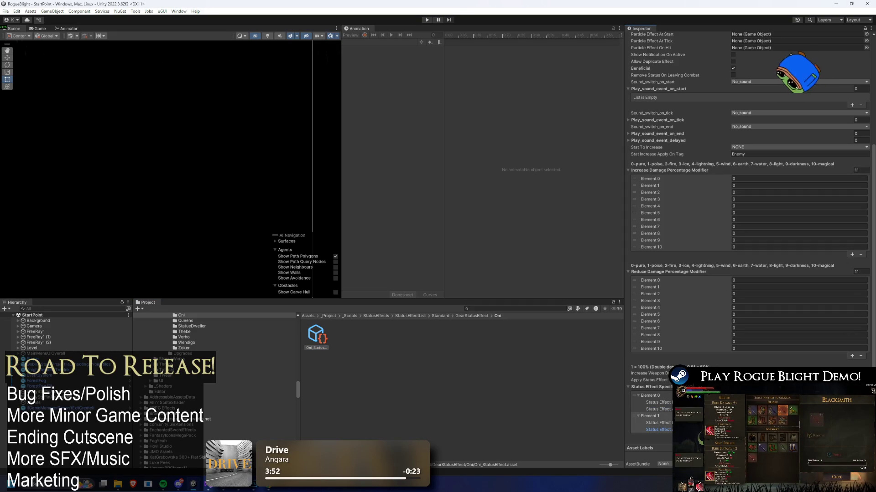
pyautogui.click(426, 19)
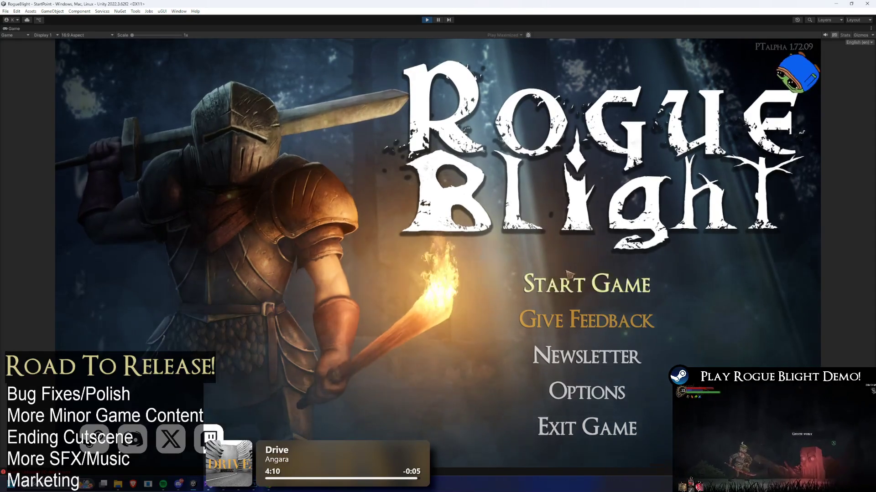
# Step: Start the game from save slot 1 and equip the Bloodfire Oni mask
pyautogui.click(567, 261)
pyautogui.click(570, 255)
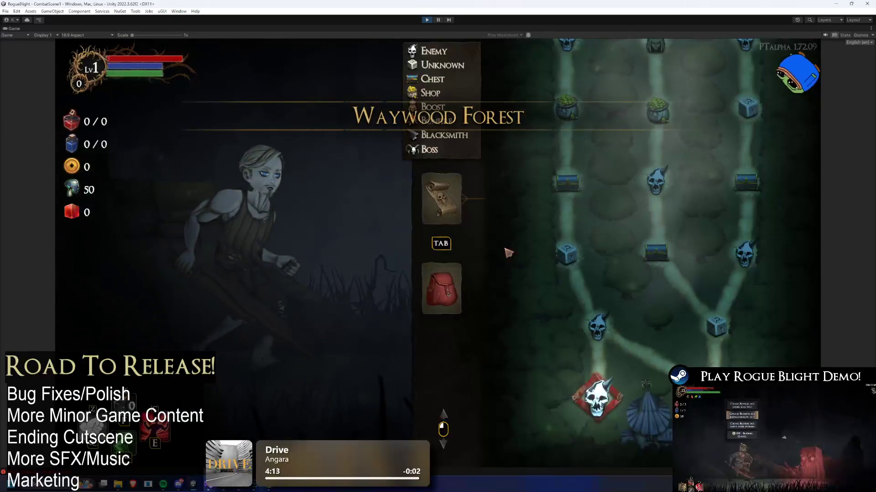
pyautogui.click(420, 306)
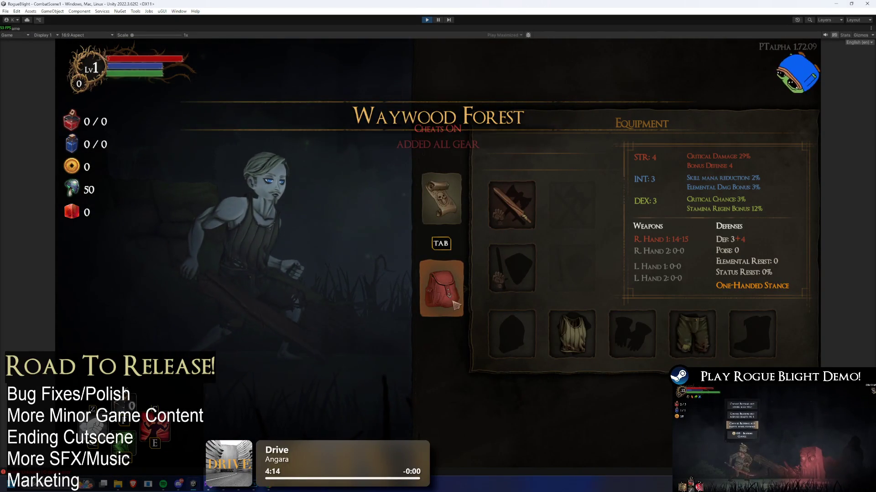
pyautogui.click(511, 333)
pyautogui.scroll(-3, 736, 274)
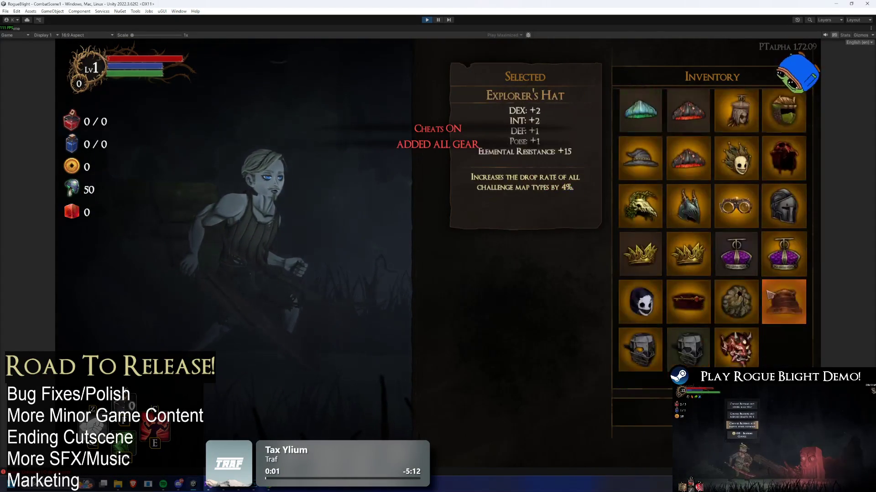
pyautogui.click(736, 333)
pyautogui.click(515, 347)
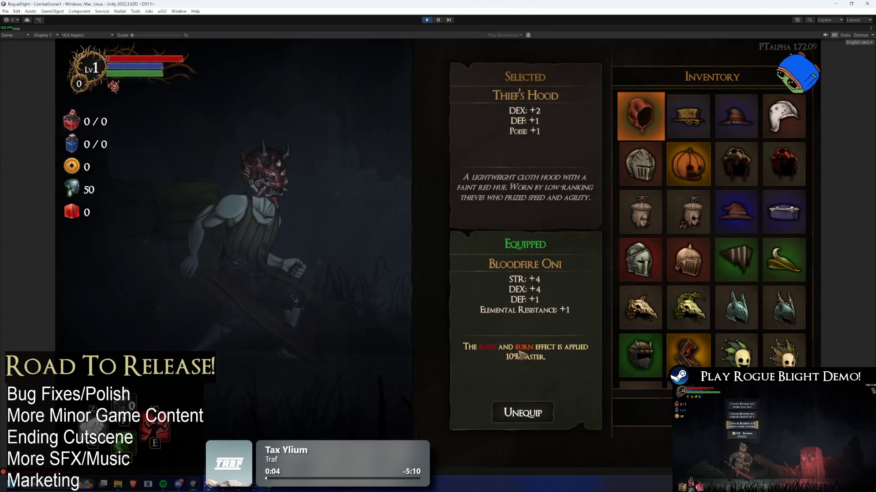
pyautogui.press('Escape')
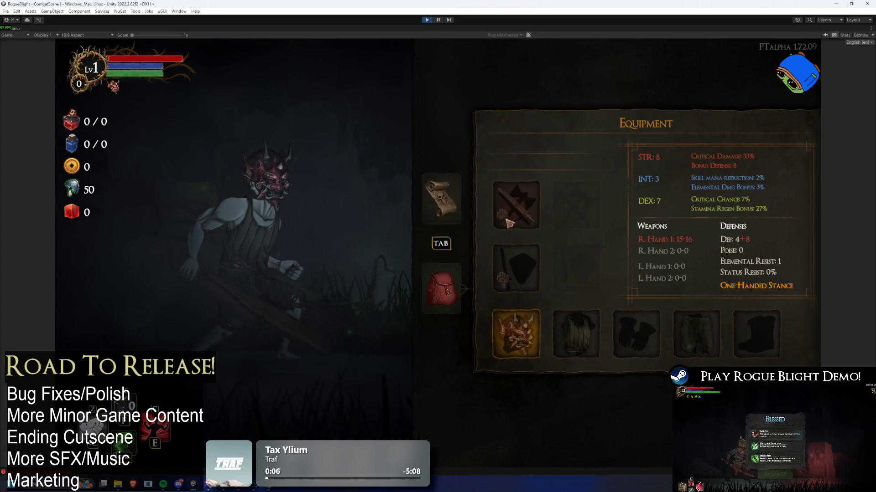
# Step: Equip the Fire Sword in the right hand and the Bleed Katana in the left, then resume play
pyautogui.click(512, 205)
pyautogui.click(736, 171)
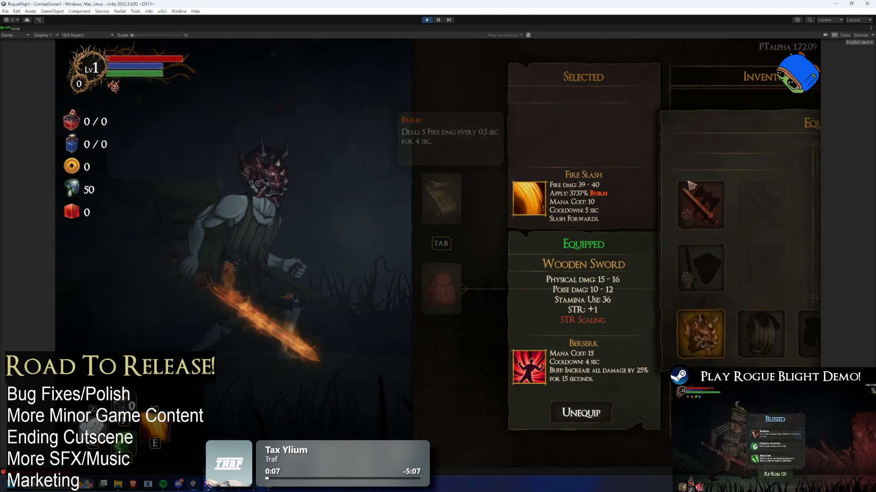
pyautogui.click(513, 263)
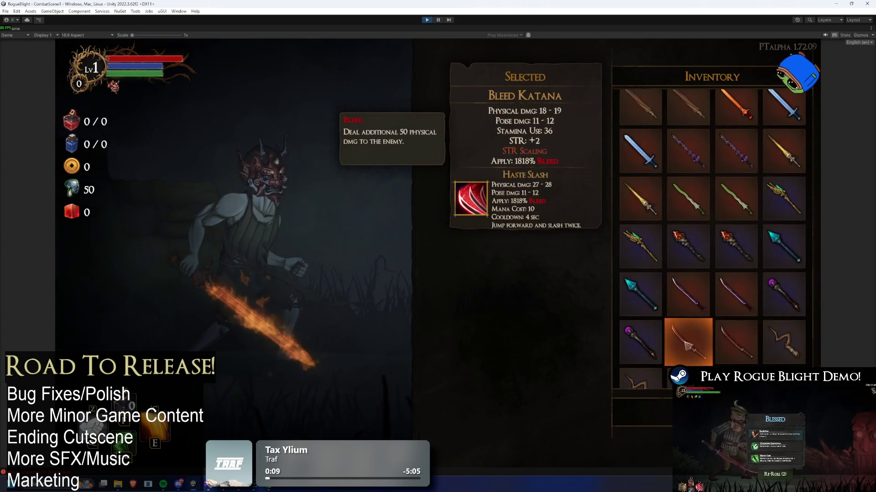
pyautogui.click(689, 319)
pyautogui.click(452, 218)
pyautogui.press('Escape')
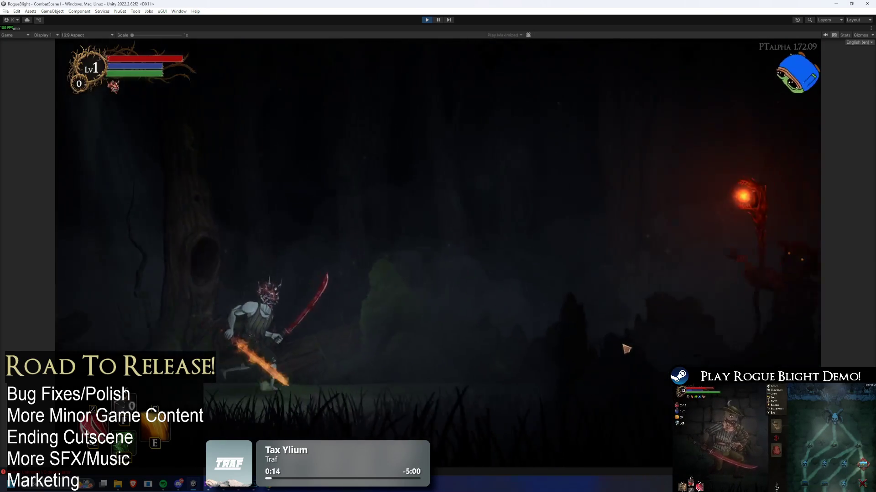
# Step: Rush the red-orbed enemy, hit it twice, and back away from its staff swing
pyautogui.press('d')
pyautogui.click(632, 346)
pyautogui.click(631, 347)
pyautogui.press('a')
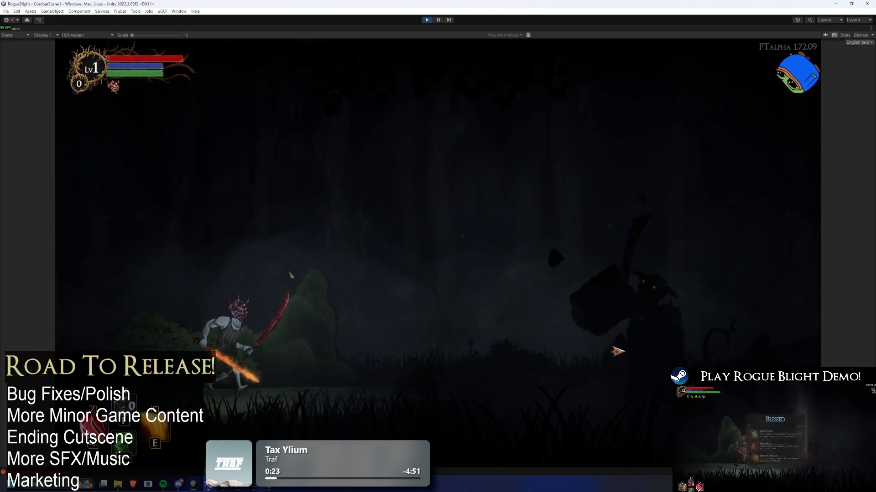
# Step: Finish the enemy with burning slashes, take all its loot, and open the equipment overview
pyautogui.press('d')
pyautogui.click(618, 351)
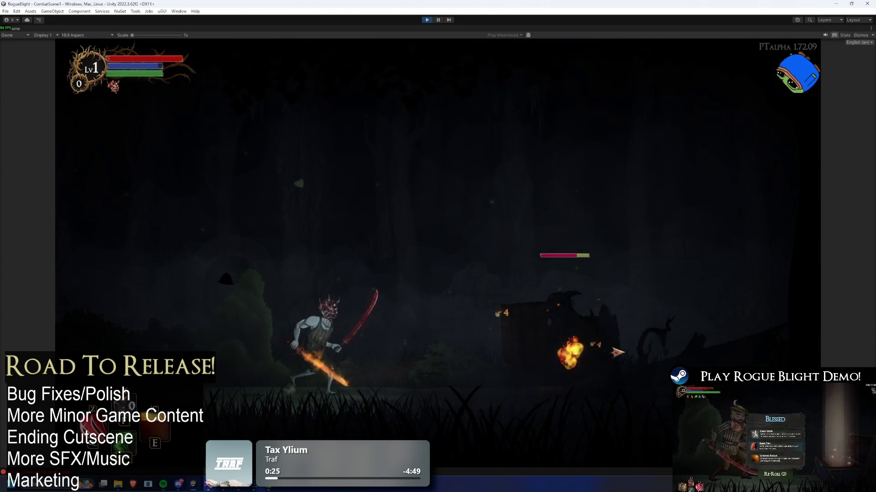
pyautogui.press('d')
pyautogui.click(618, 353)
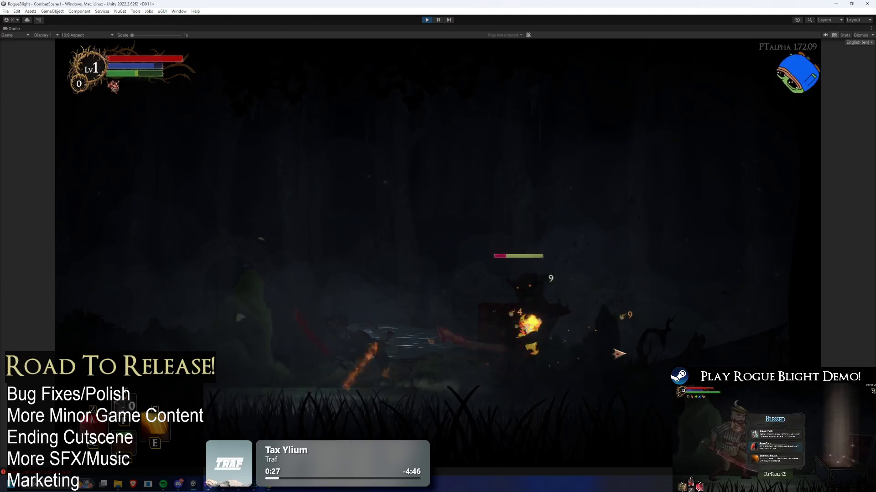
pyautogui.press('a')
pyautogui.click(611, 350)
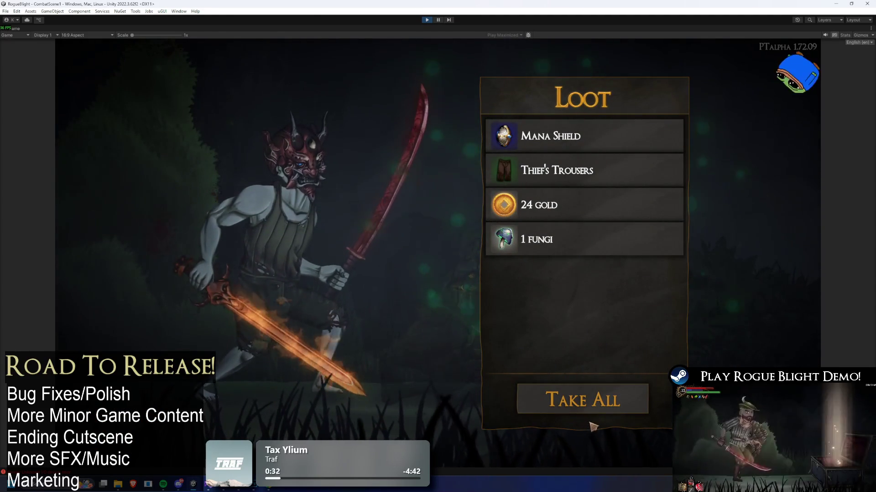
pyautogui.click(583, 399)
pyautogui.press('Tab')
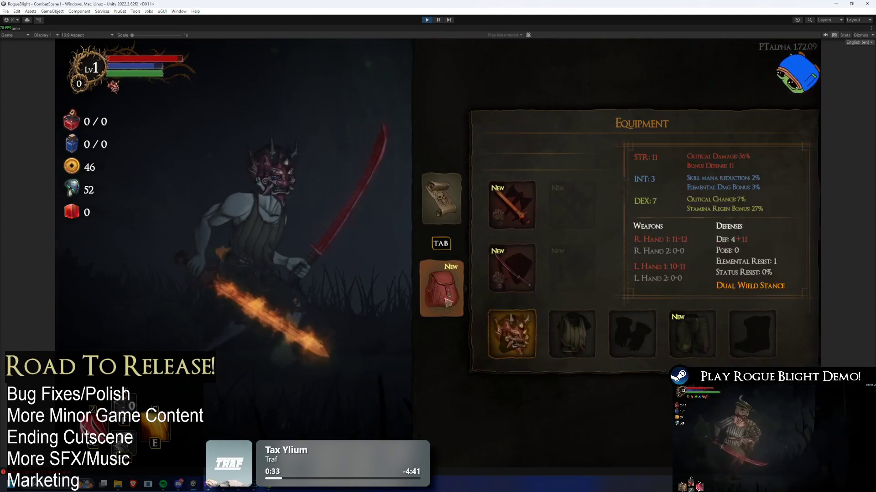
# Step: Compare both weapon slots' bleed/burn application tooltips with the Oni mask equipped
pyautogui.click(512, 205)
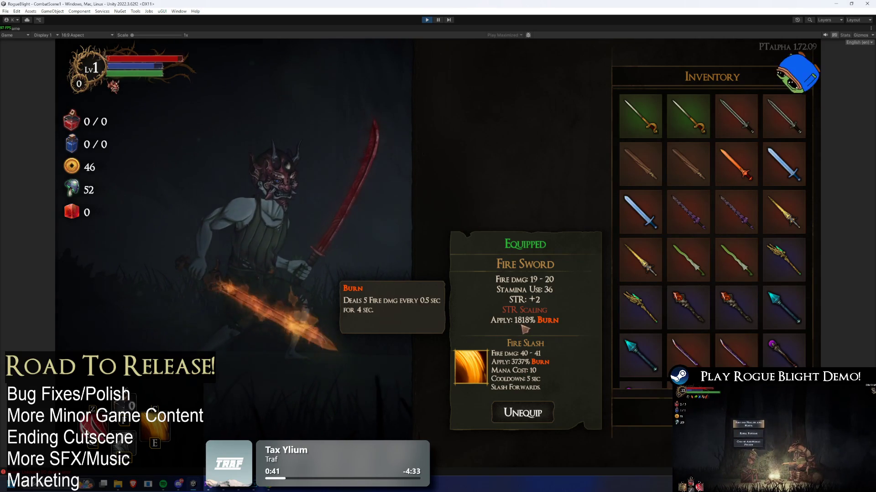
pyautogui.press('Tab')
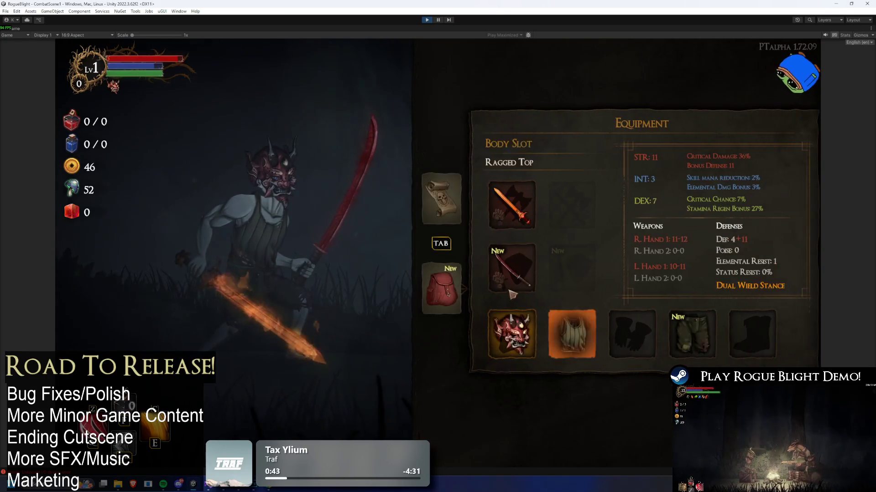
pyautogui.press('Tab')
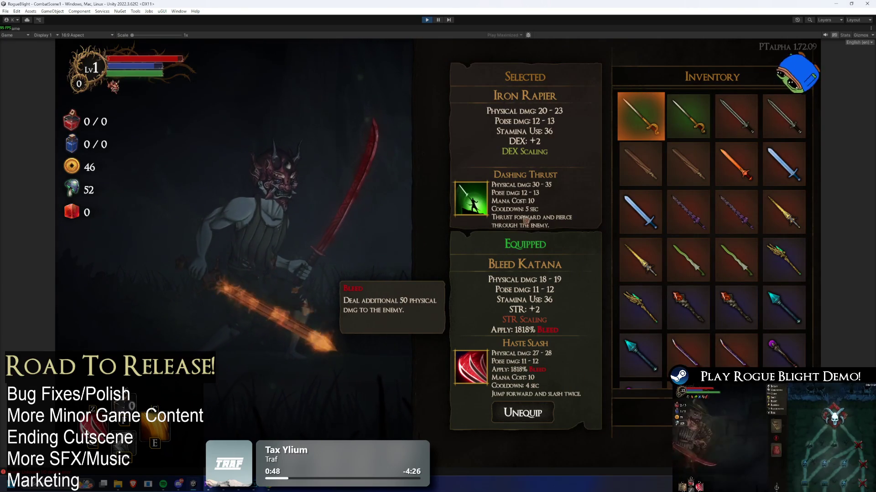
pyautogui.press('Tab')
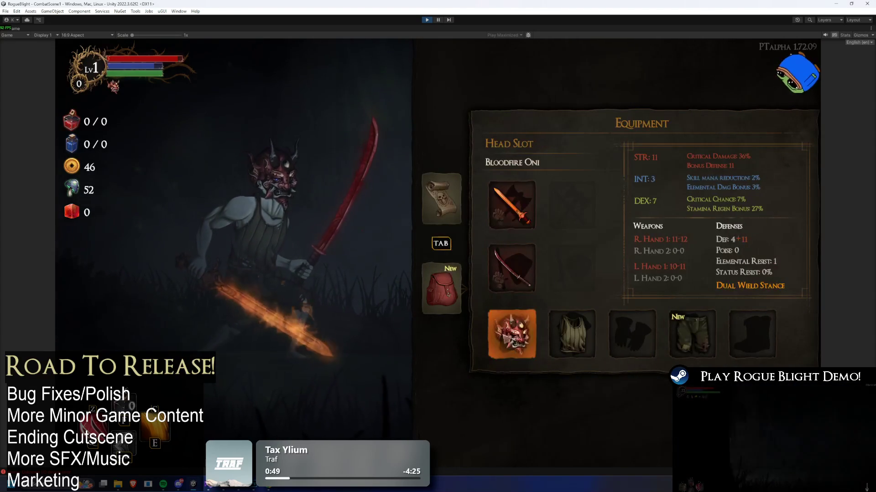
# Step: Unequip the Oni mask and recheck Fire Sword burn and Bleed Katana bleed, dropping from 1818% to 18%
pyautogui.click(517, 335)
pyautogui.click(524, 413)
pyautogui.click(514, 207)
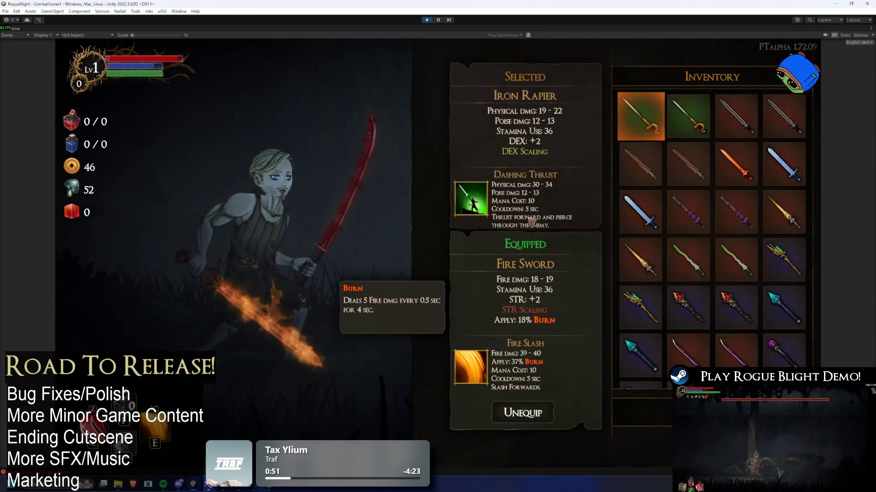
pyautogui.click(522, 413)
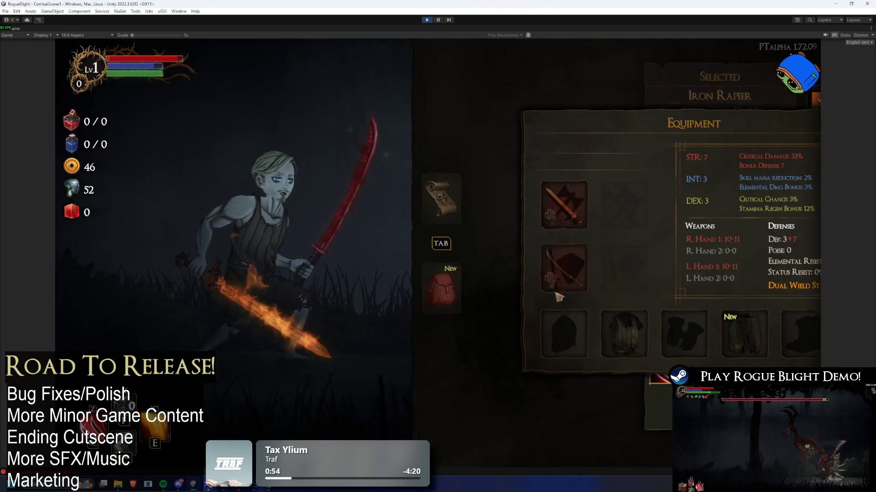
pyautogui.click(512, 268)
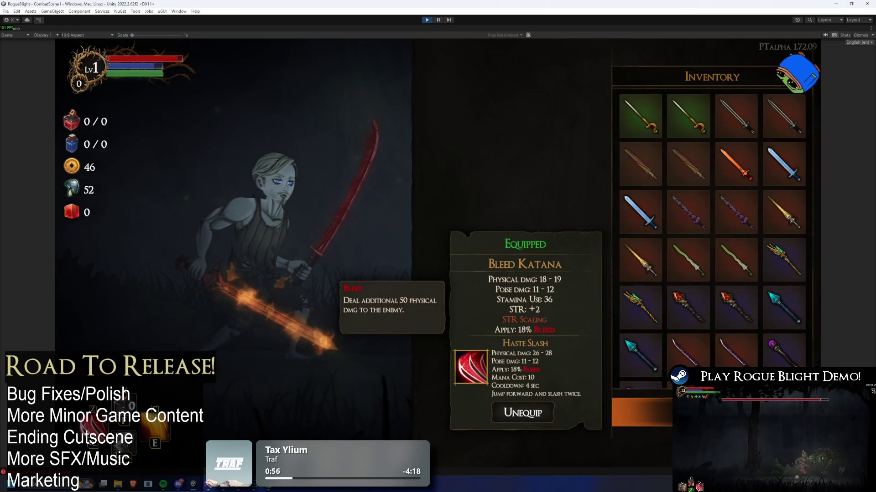
pyautogui.press('Escape')
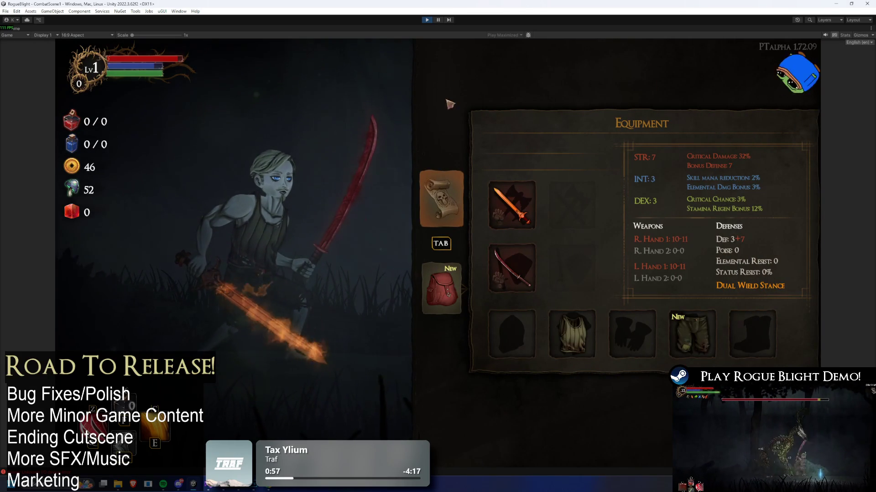
# Step: Re-equip Bloodfire Oni in the head slot, review its bonus, and stop the play test
pyautogui.click(530, 331)
pyautogui.press('Up')
pyautogui.press('Up')
pyautogui.press('Right')
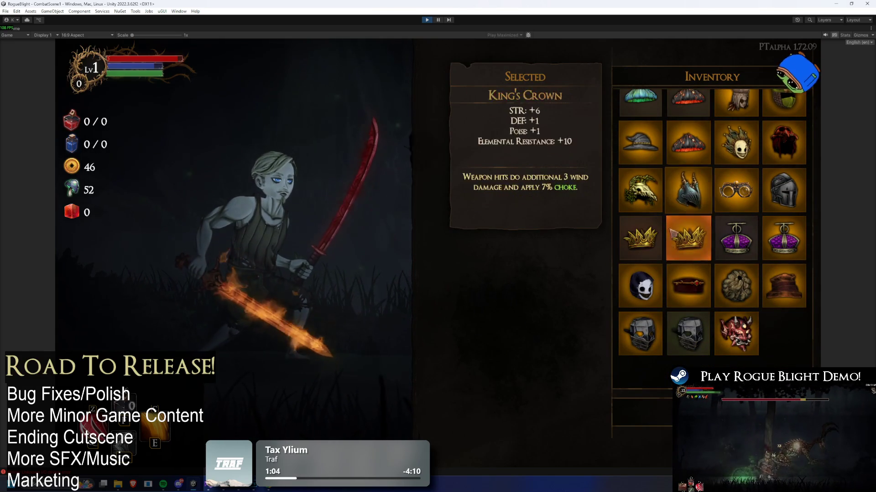
pyautogui.click(735, 332)
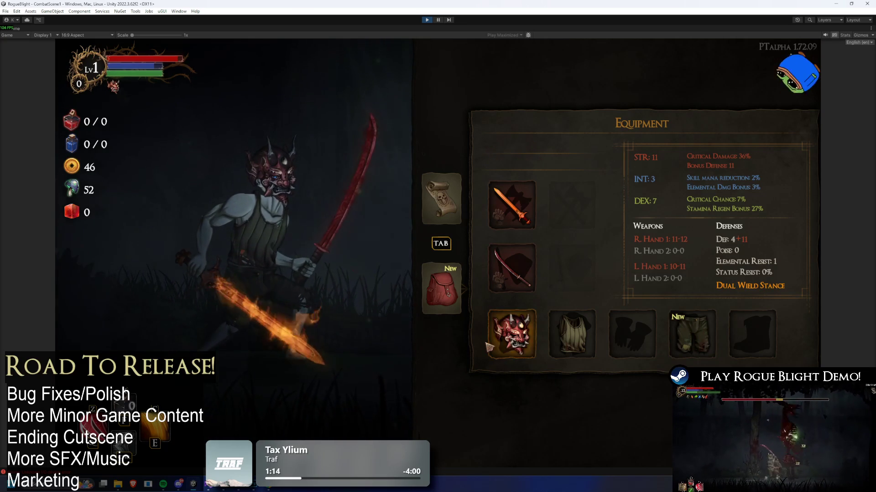
pyautogui.click(508, 340)
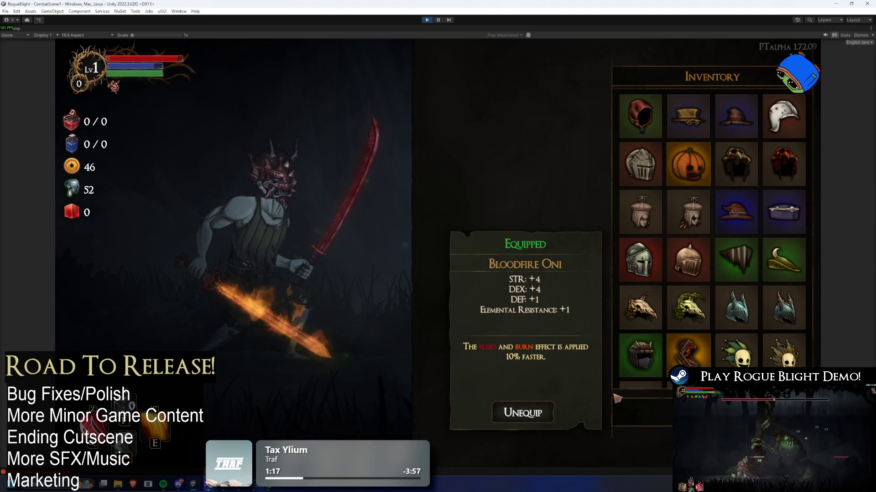
pyautogui.moveTo(639, 259)
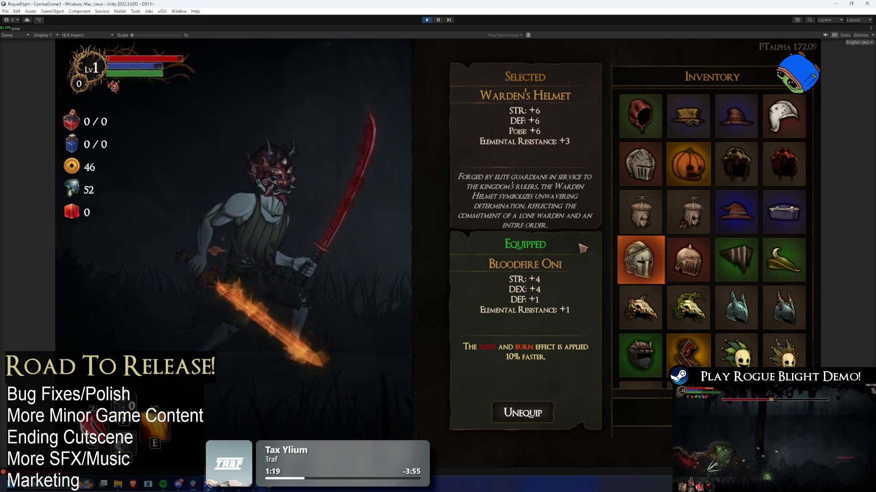
pyautogui.click(427, 19)
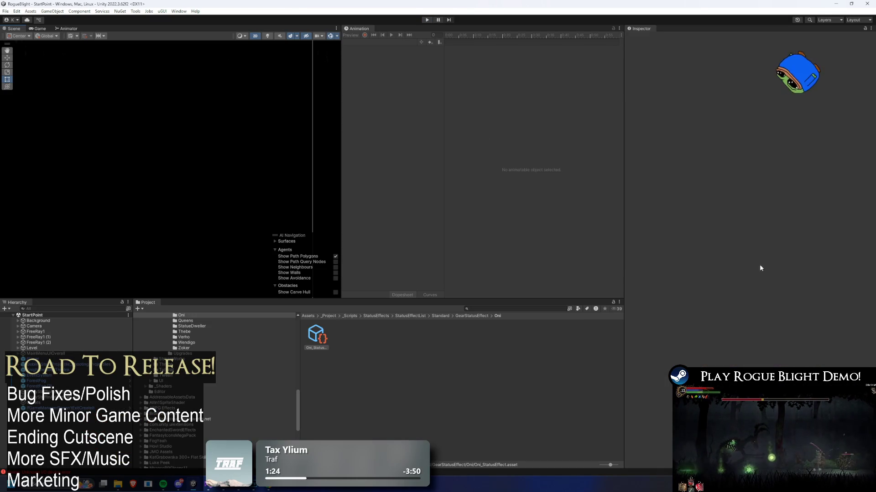
# Step: Scroll the Oni_StatusEffect Inspector down to its increase and reduce damage modifier lists
pyautogui.scroll(-1, 782, 309)
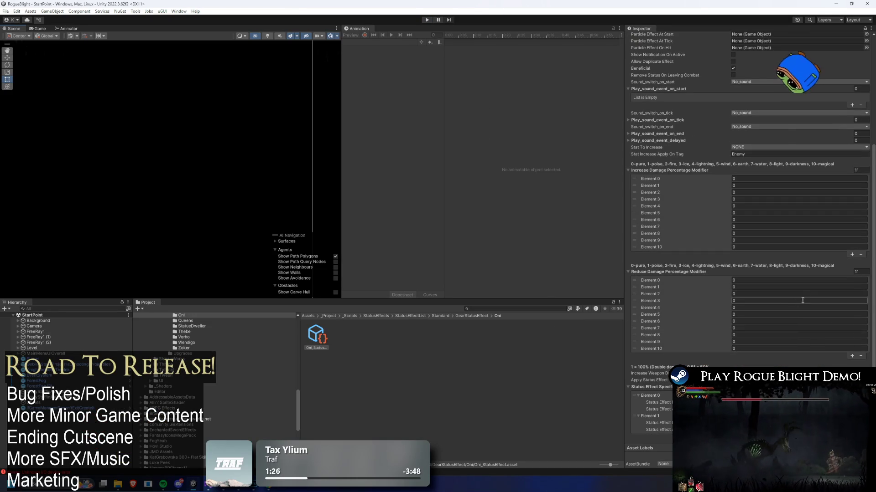
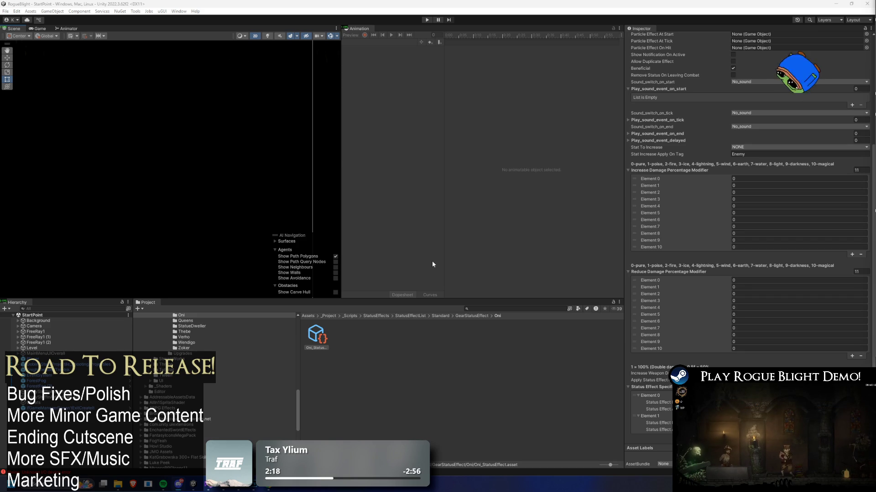
# Step: Search the project for 'bleed', then clear it to browse the StatusEffectList folder's assets
pyautogui.click(482, 310)
pyautogui.write('ring')
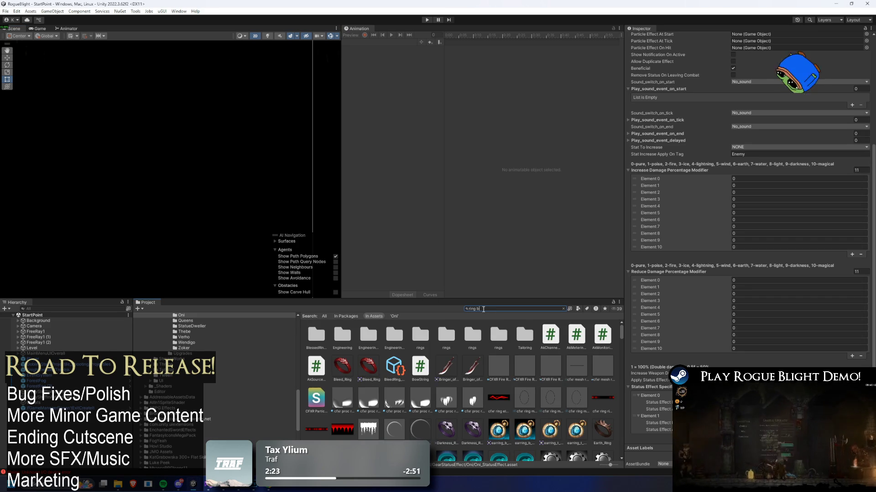
pyautogui.write('bleed')
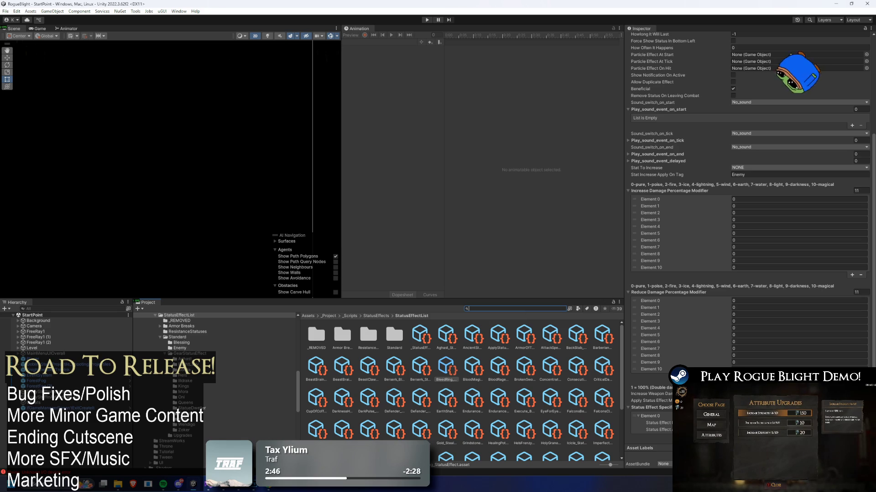
pyautogui.click(658, 429)
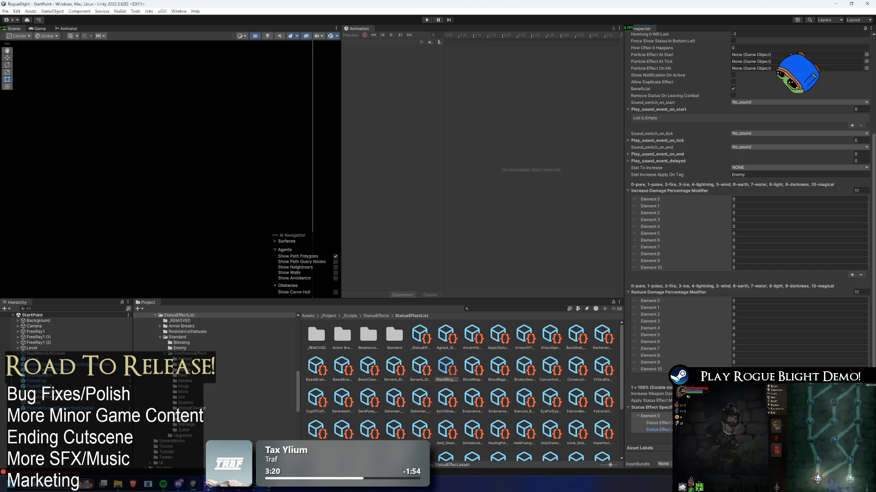
# Step: Find the 'oni head' prefab and open its OniHead_Blessing asset
pyautogui.click(501, 308)
pyautogui.write('oni head')
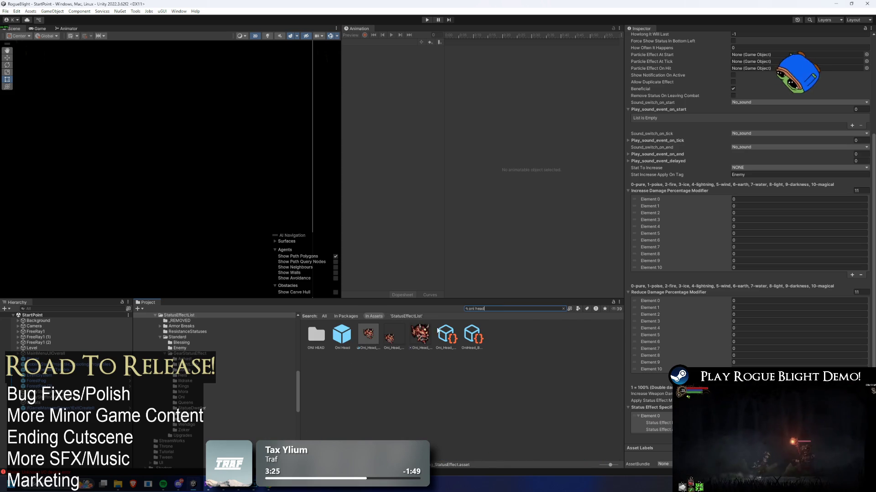
pyautogui.click(347, 332)
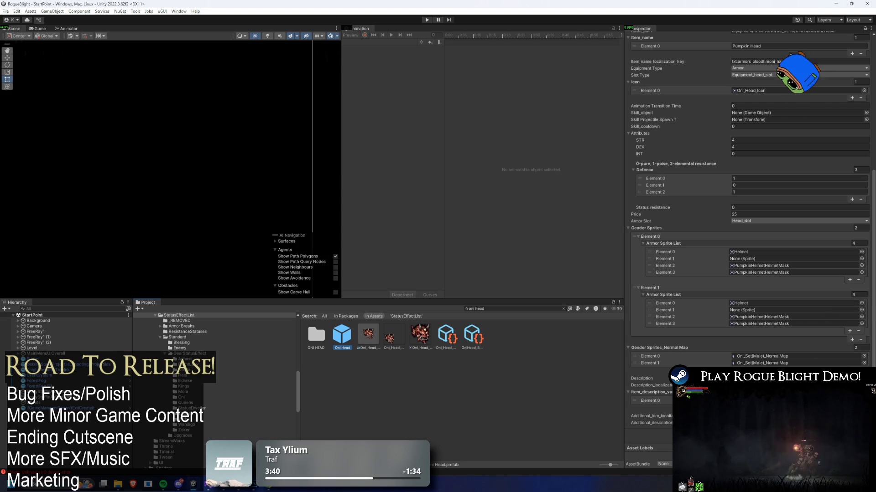
pyautogui.scroll(5, 768, 234)
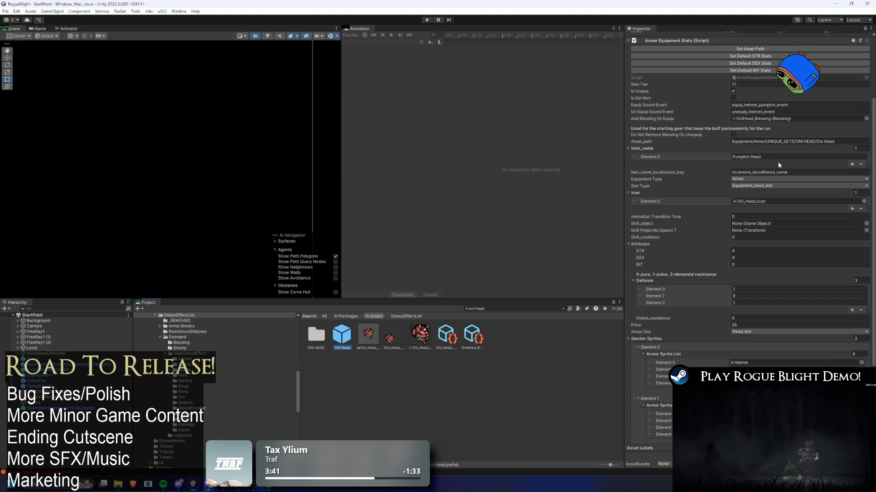
pyautogui.click(742, 119)
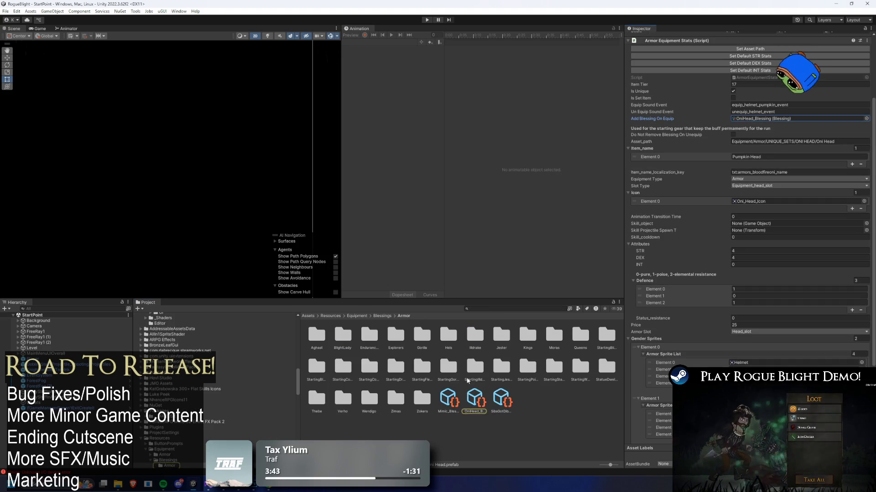
pyautogui.click(476, 398)
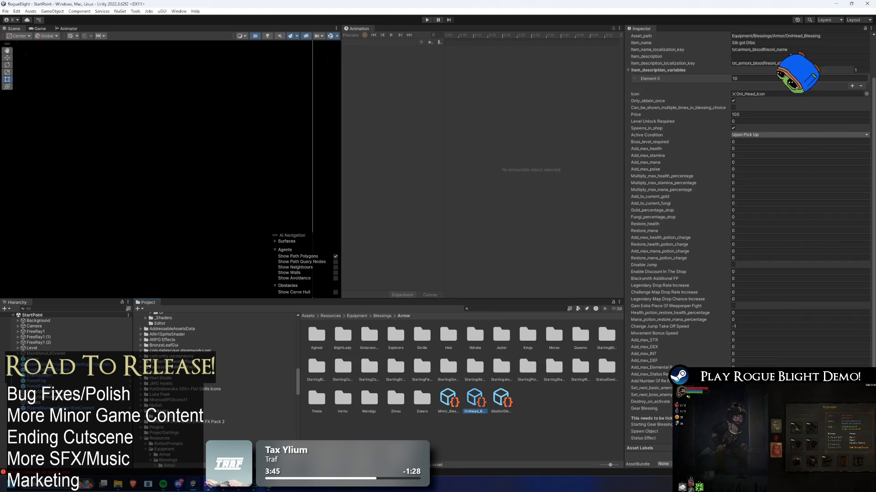
# Step: Open Oni_StatusEffect, inspect its Element 0 and Element 1 effects, and enter Play mode
pyautogui.click(798, 438)
pyautogui.doubleClick(798, 439)
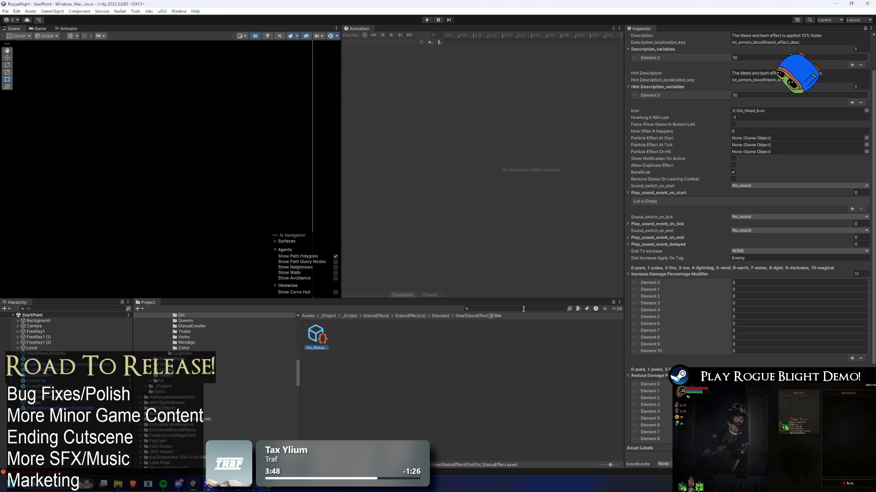
pyautogui.click(658, 409)
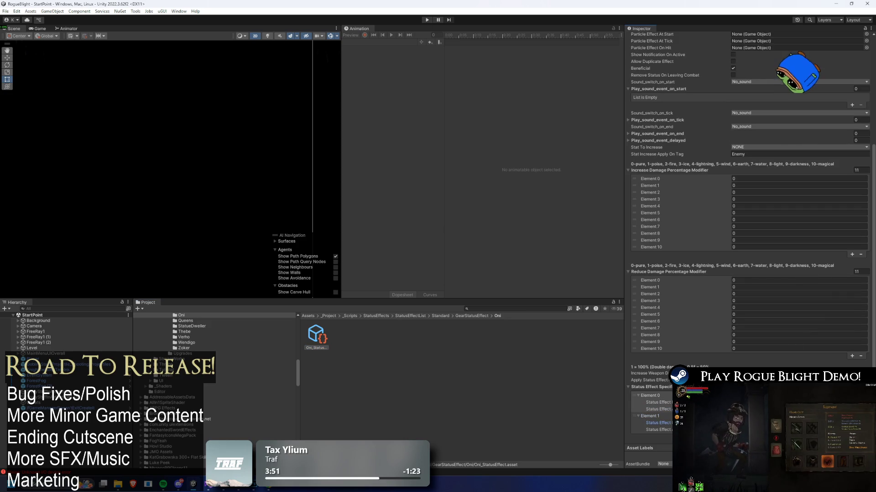
pyautogui.press('Down')
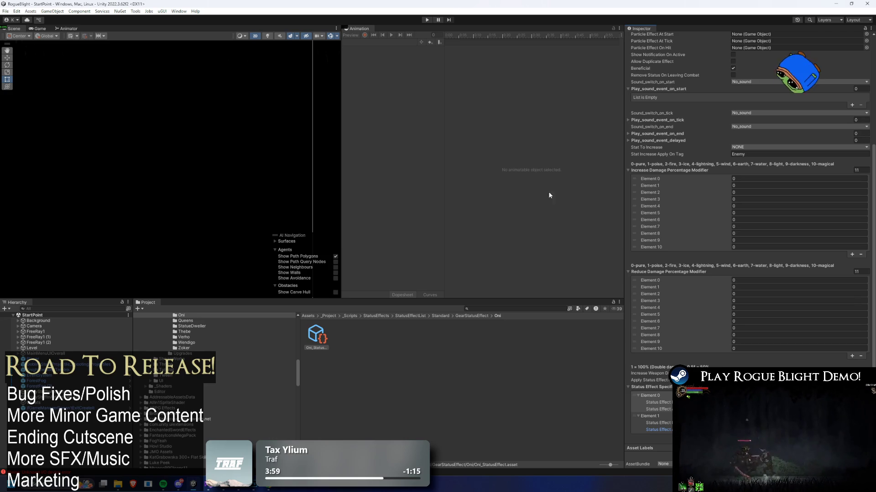
pyautogui.click(427, 20)
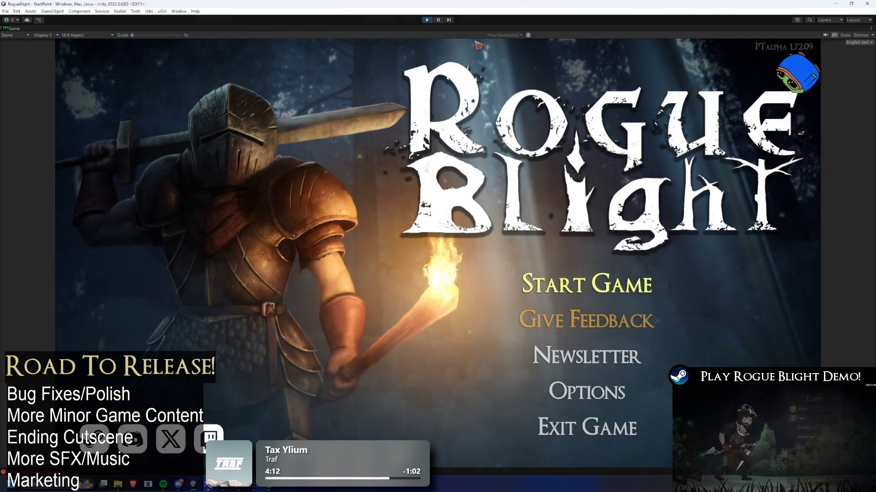
# Step: Start the game on save slot 1 and abandon the current run
pyautogui.click(588, 268)
pyautogui.click(602, 258)
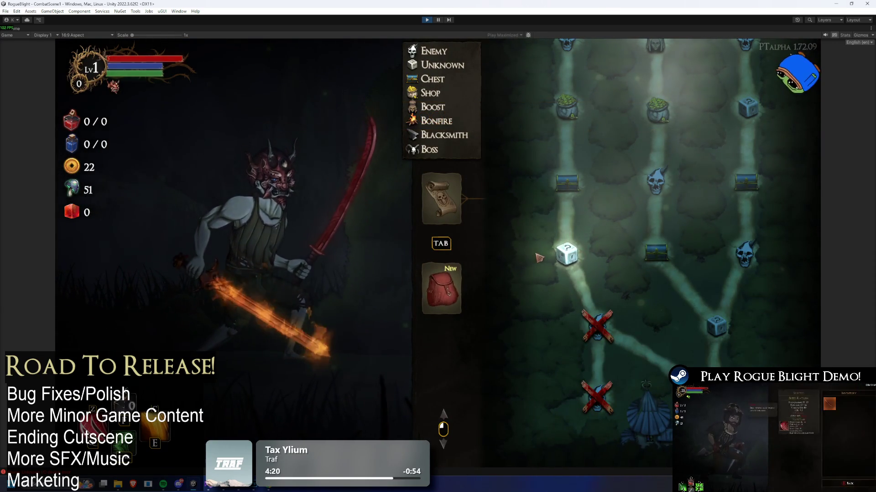
pyautogui.press('Escape')
pyautogui.click(451, 261)
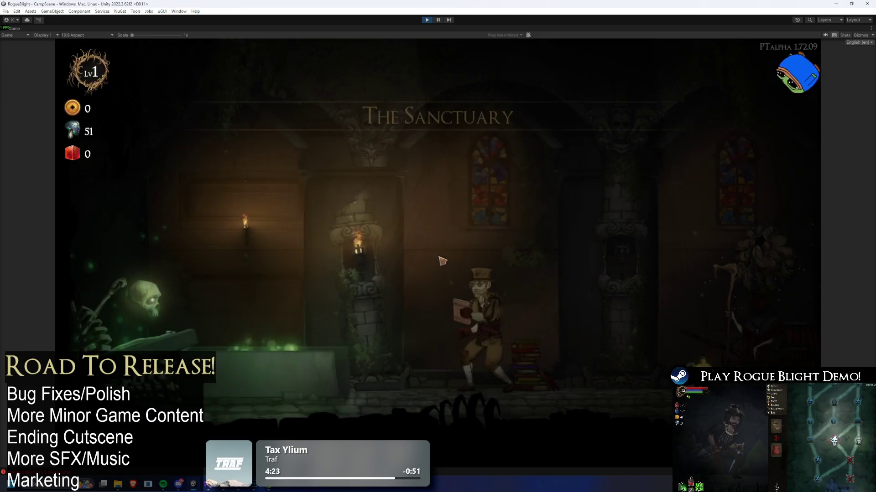
# Step: Walk to the map merchant and start a Story Mode map
pyautogui.press('d')
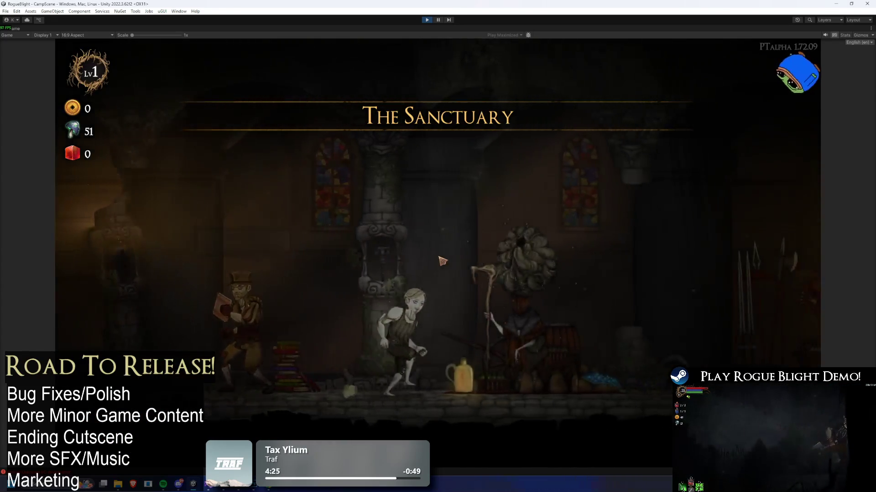
pyautogui.press('d')
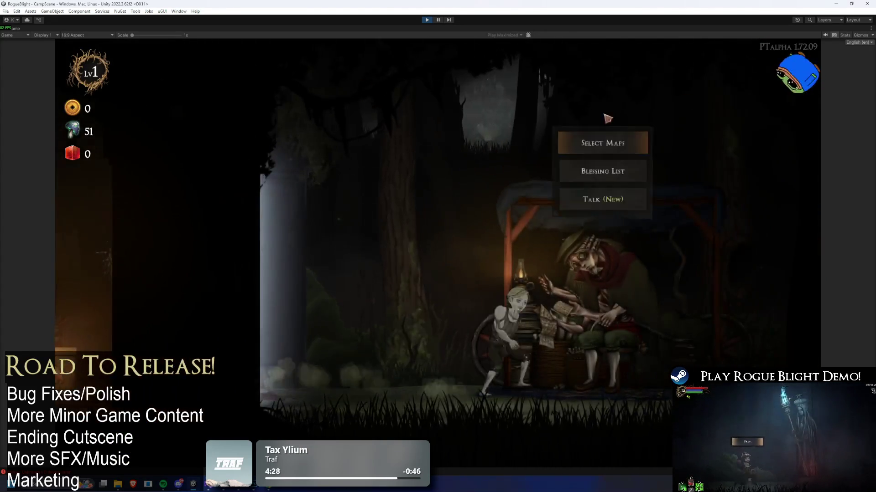
pyautogui.click(600, 142)
pyautogui.click(373, 191)
pyautogui.click(535, 226)
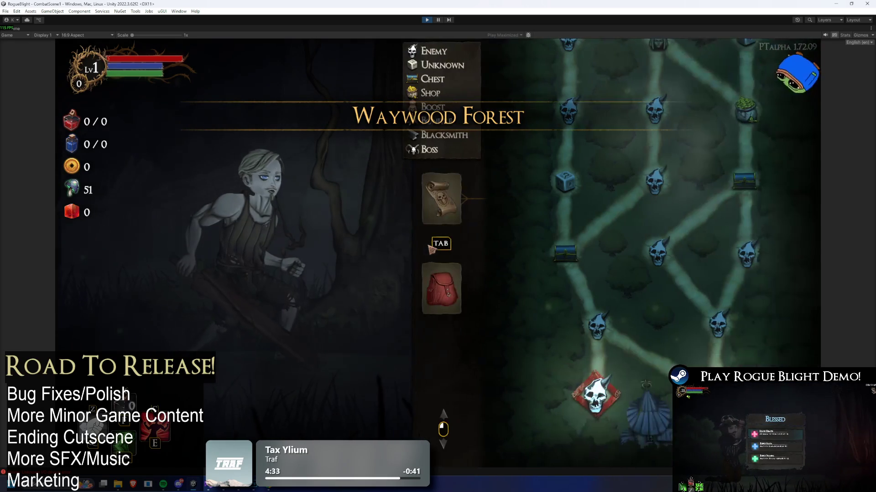
# Step: Enable cheats to add all gear and browse the right-hand weapon inventory
pyautogui.press('F1')
pyautogui.press('F2')
pyautogui.click(455, 301)
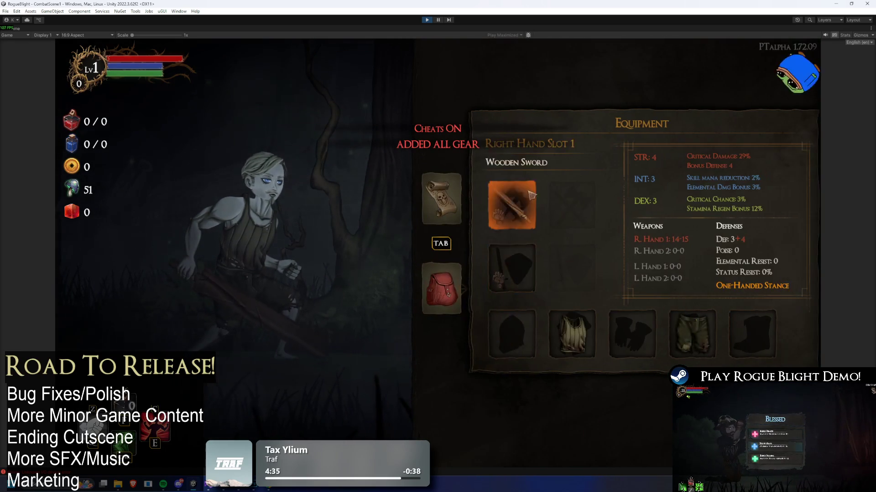
pyautogui.click(512, 203)
pyautogui.scroll(-10, 766, 280)
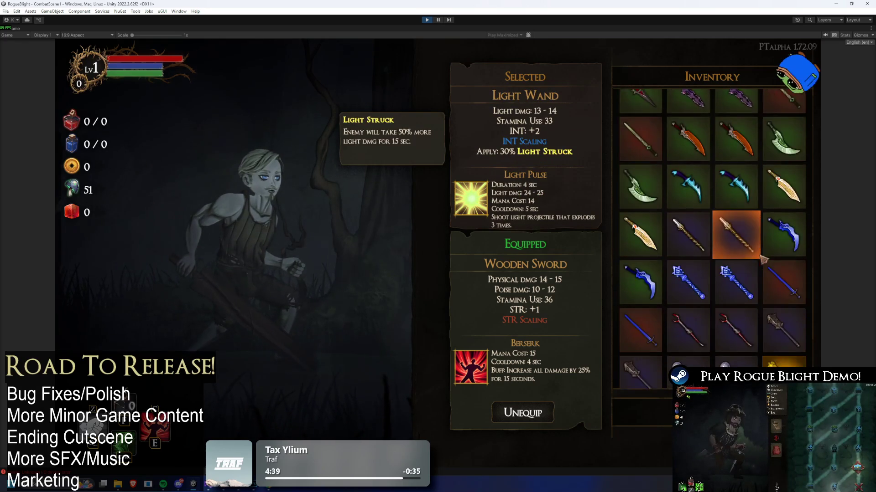
pyautogui.press('Escape')
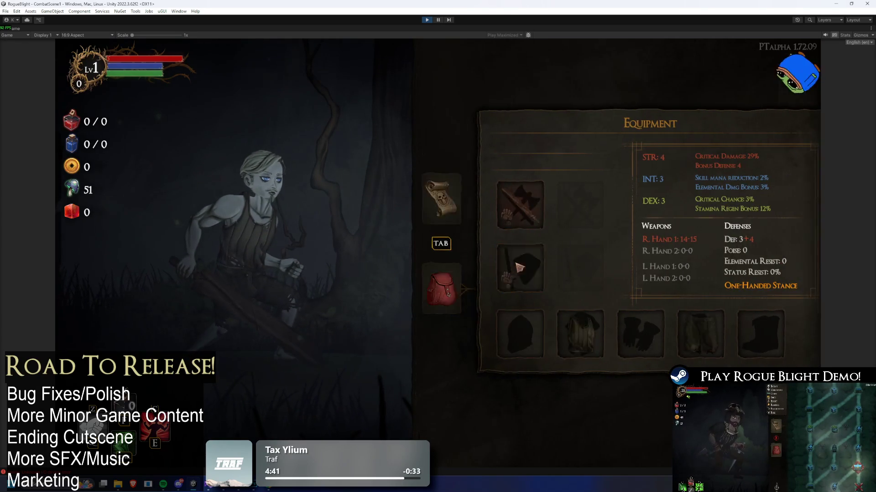
# Step: Equip an Ice Wand in the left-hand weapon slot
pyautogui.click(512, 278)
pyautogui.scroll(-6, 770, 232)
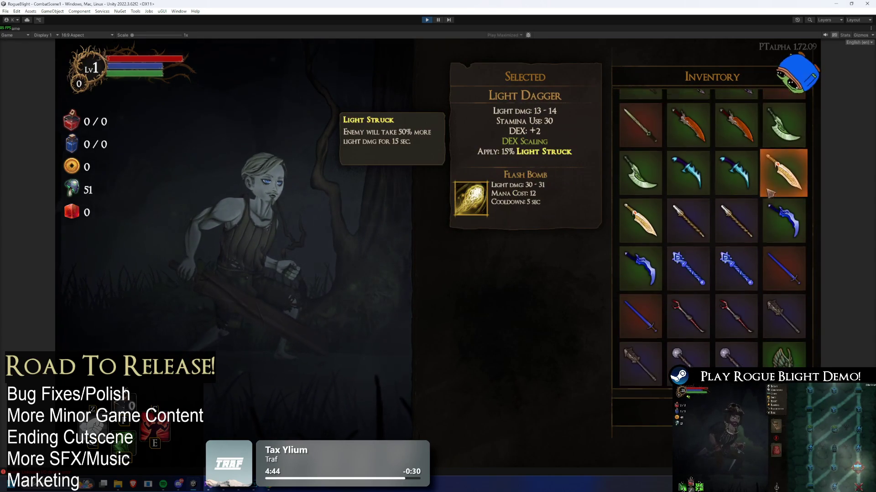
pyautogui.scroll(8, 750, 210)
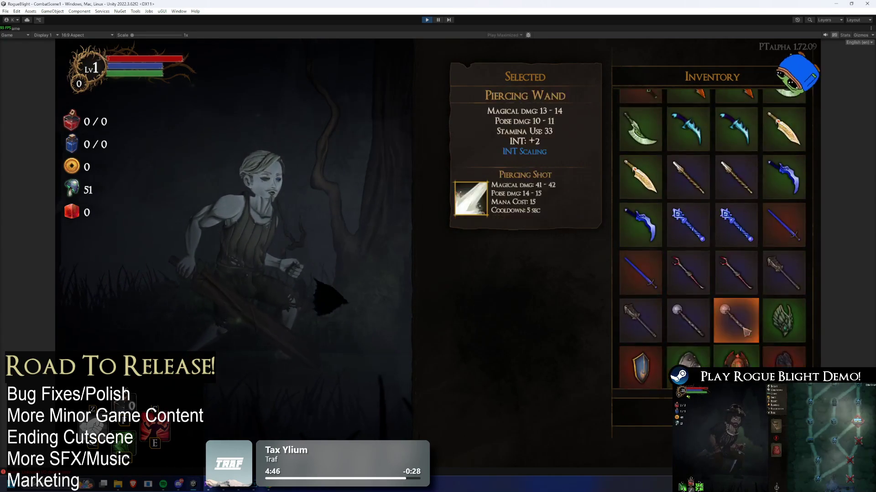
pyautogui.scroll(-5, 754, 345)
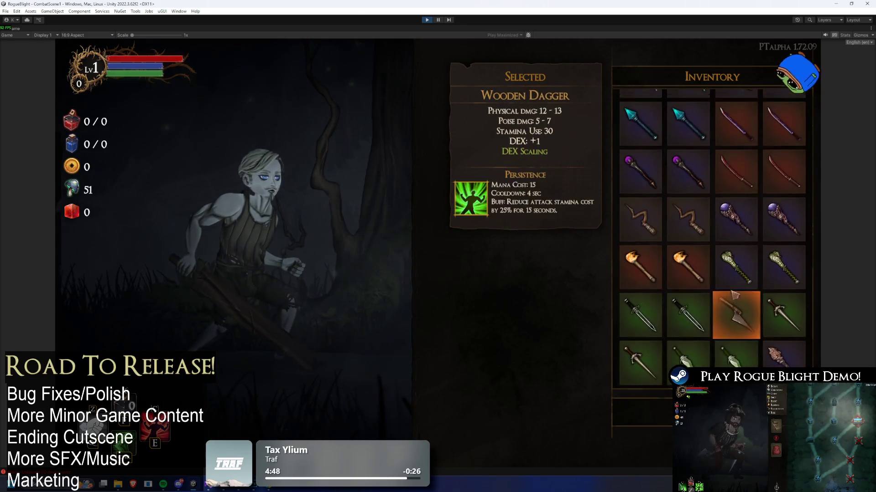
pyautogui.click(660, 257)
pyautogui.press('Tab')
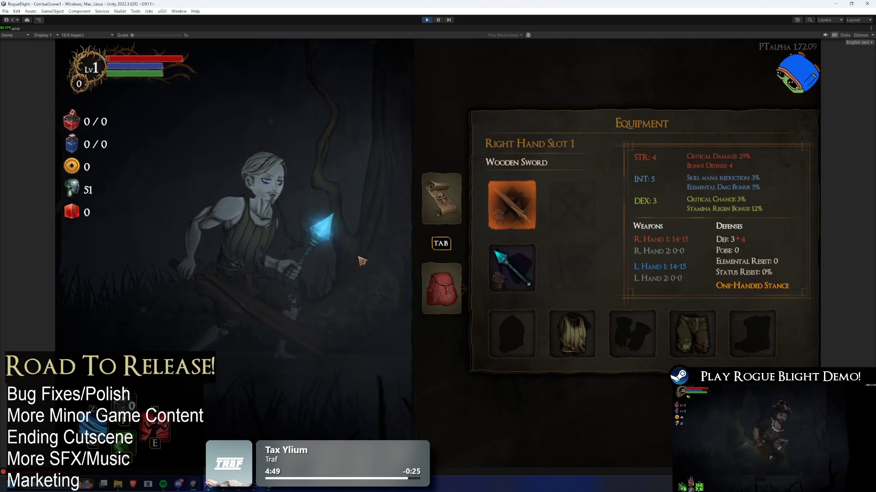
# Step: Equip a second Ice Wand in the right hand and pause play mode
pyautogui.click(528, 215)
pyautogui.scroll(-4, 736, 195)
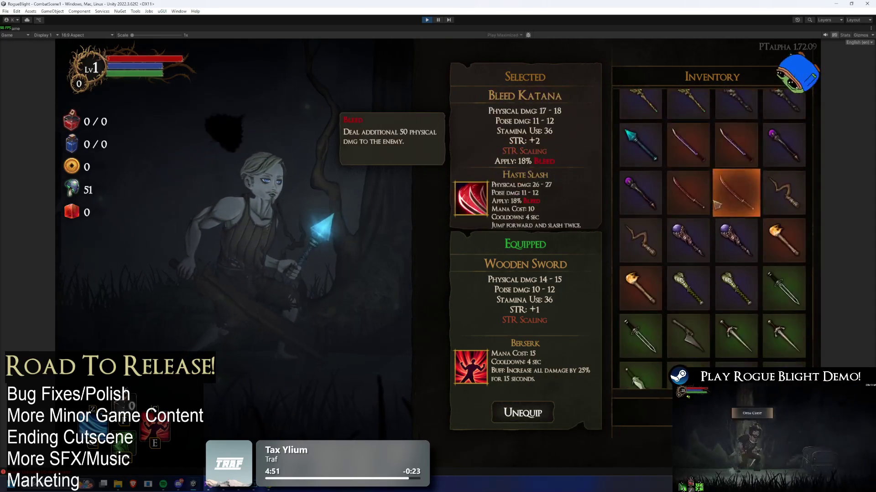
pyautogui.click(735, 195)
pyautogui.press('Tab')
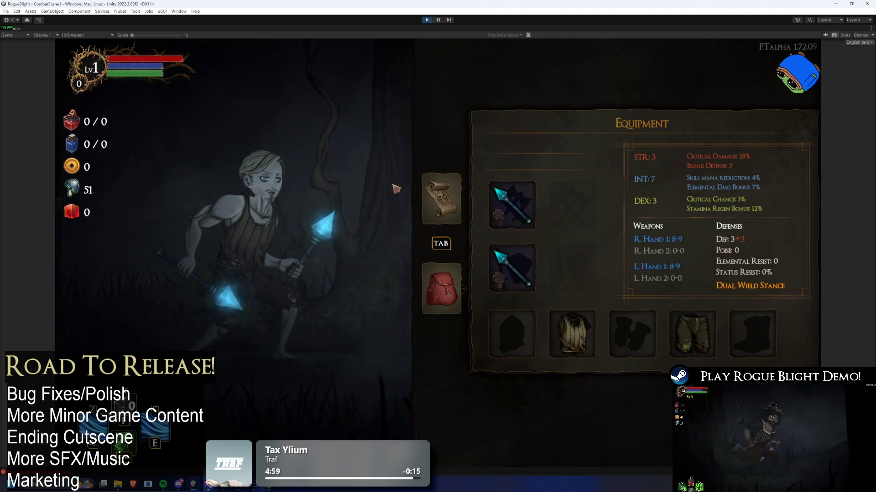
pyautogui.click(438, 19)
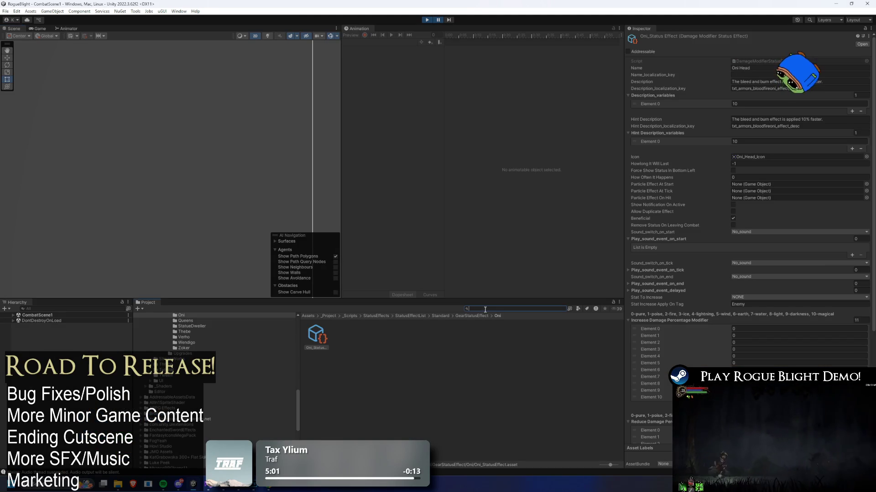
# Step: Inspect the IceWandIlldrakeMage asset and clear the search to list the IlldrakeMage folder
pyautogui.write('and')
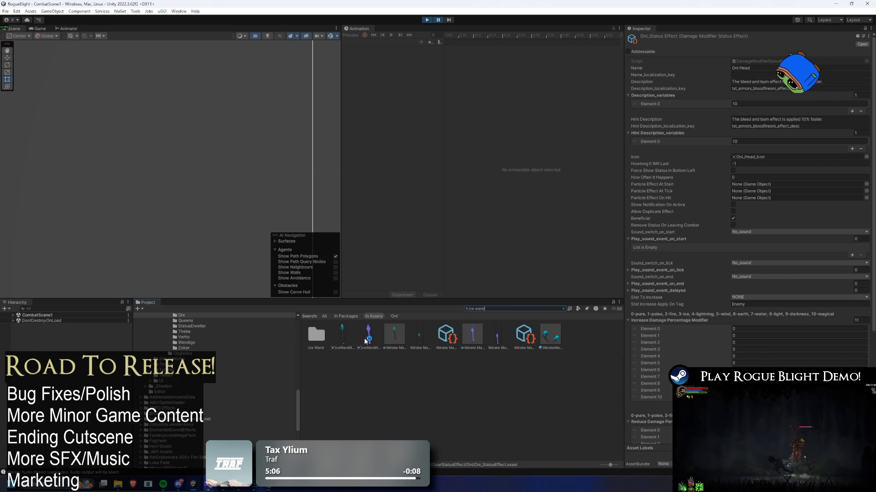
pyautogui.click(346, 336)
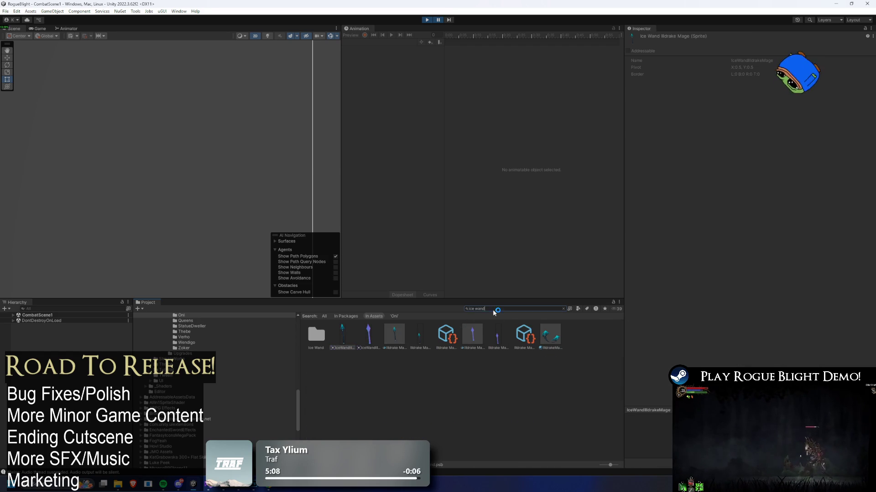
pyautogui.press('BackSpace')
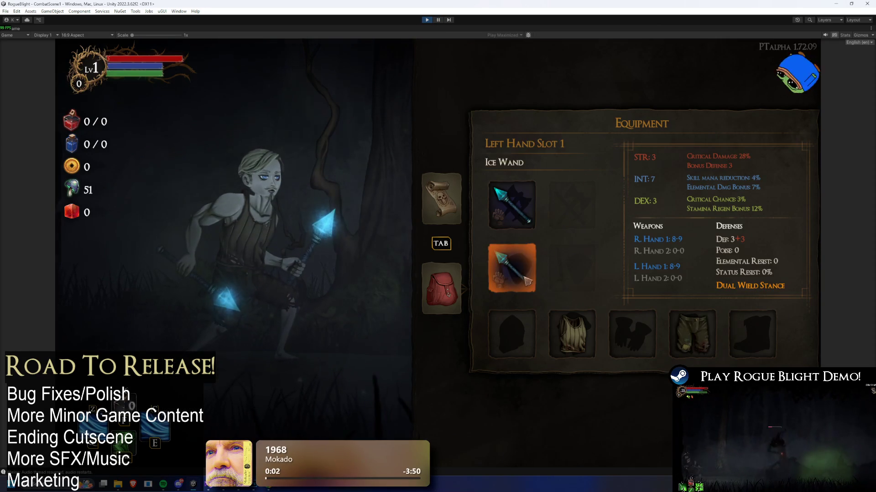
# Step: Browse the left-hand weapon inventory's list of weapons
pyautogui.click(529, 275)
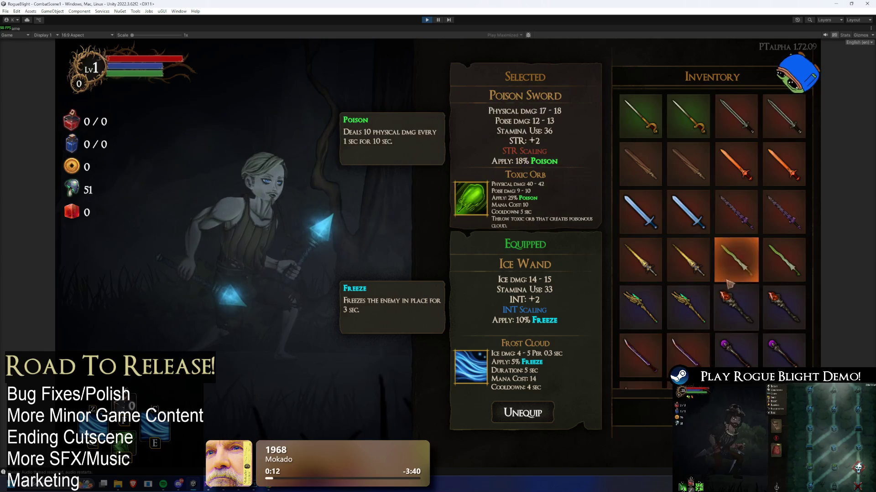
pyautogui.press('Tab')
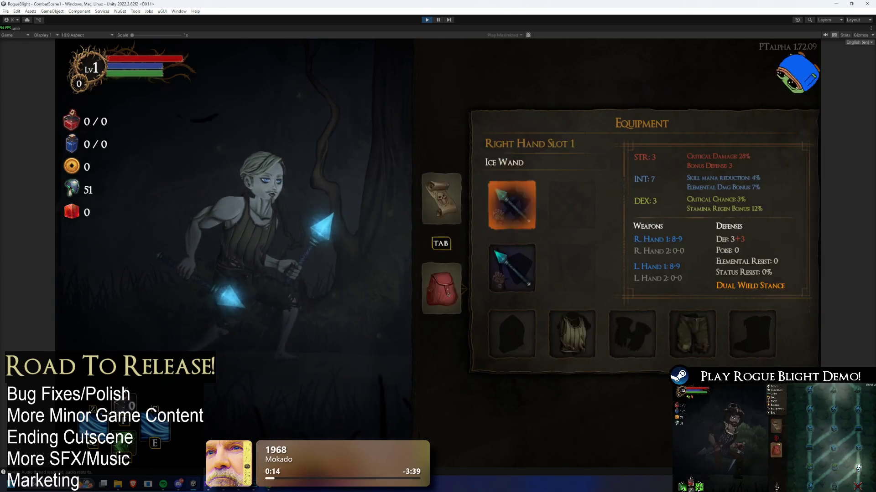
pyautogui.press('Tab')
pyautogui.scroll(-4, 754, 171)
pyautogui.scroll(10, 753, 171)
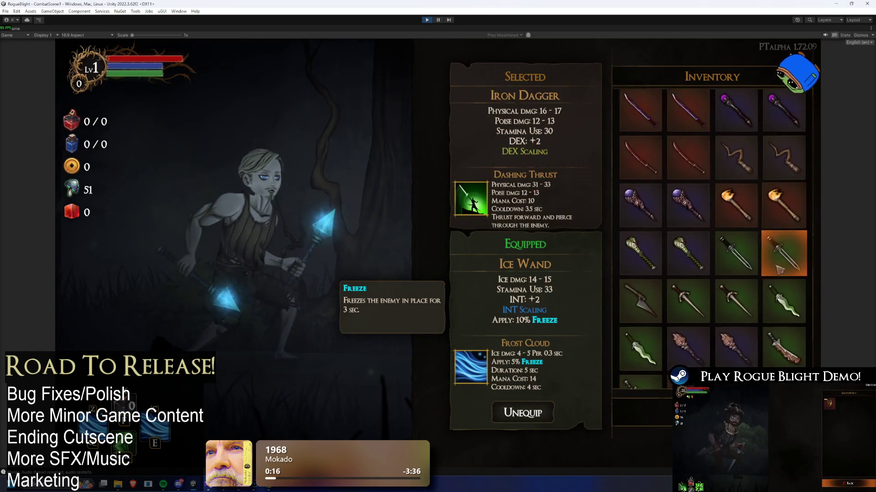
pyautogui.scroll(-2, 776, 236)
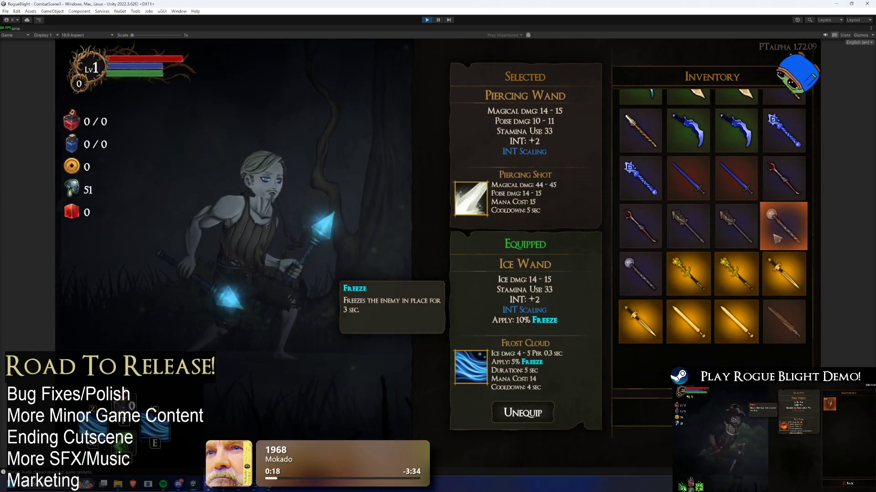
pyautogui.scroll(-5, 776, 246)
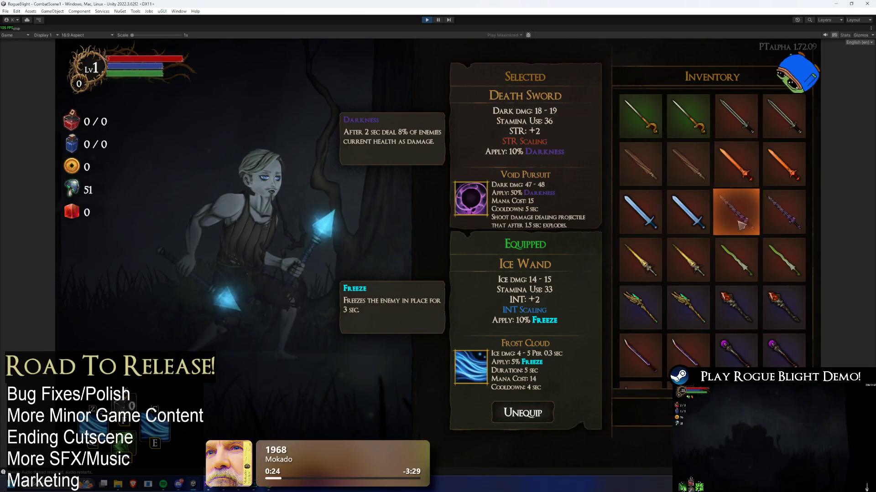
pyautogui.scroll(-3, 736, 215)
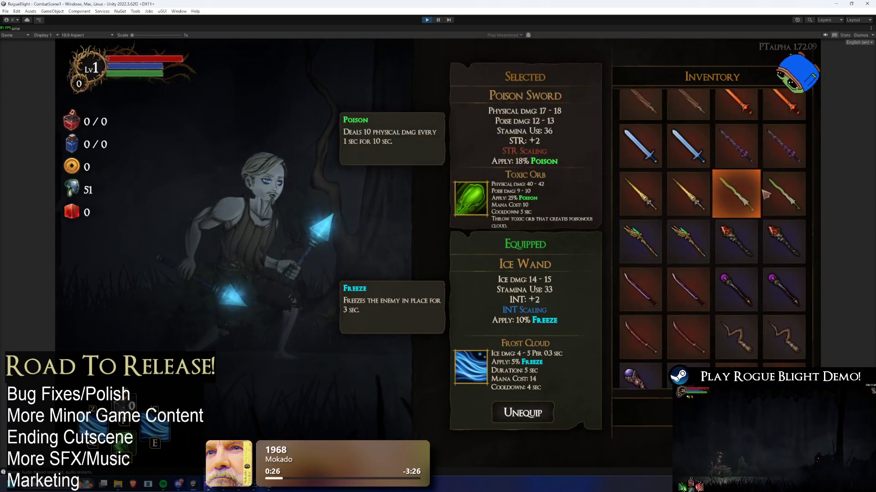
pyautogui.press('Tab')
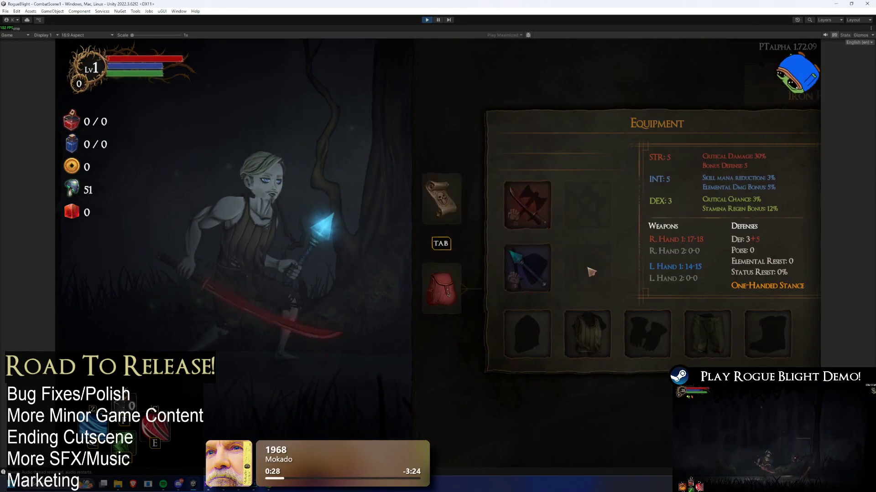
pyautogui.press('Tab')
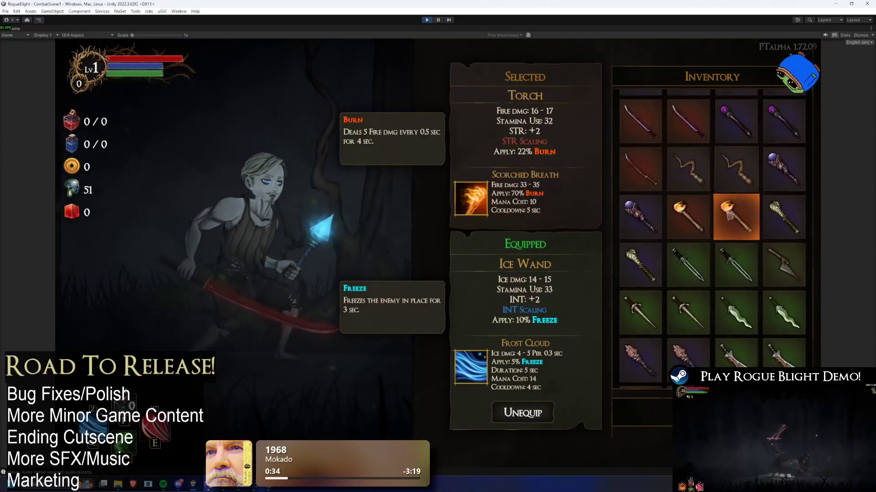
# Step: Equip the Fire Sword in place of the Ice Wand
pyautogui.click(735, 164)
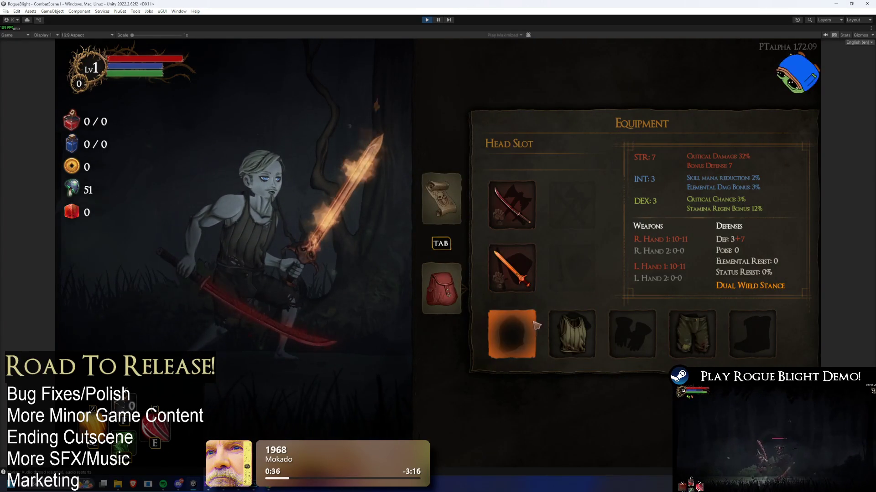
pyautogui.press('Tab')
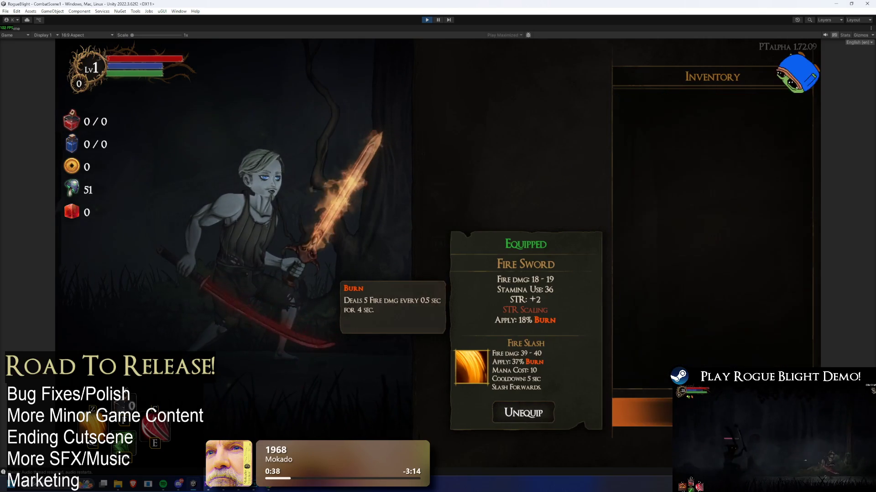
pyautogui.press('Tab')
# Step: Equip the Bloodfire Oni mask in the head slot
pyautogui.click(546, 355)
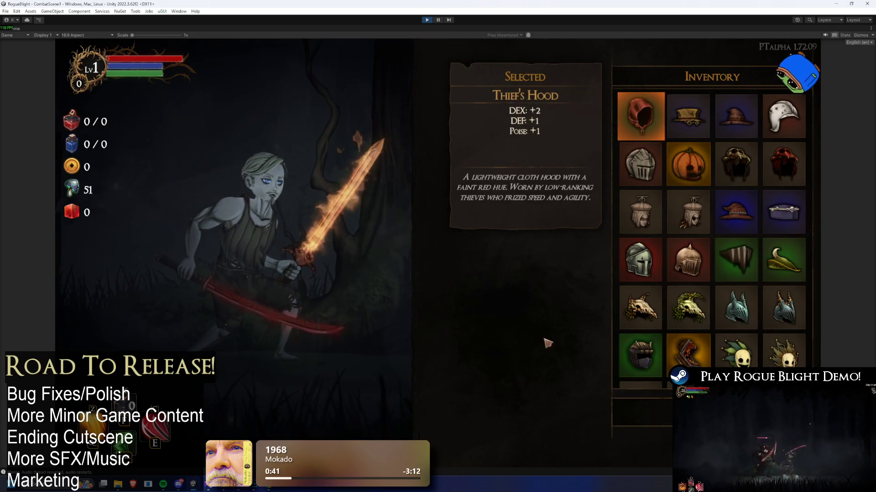
pyautogui.scroll(-5, 735, 292)
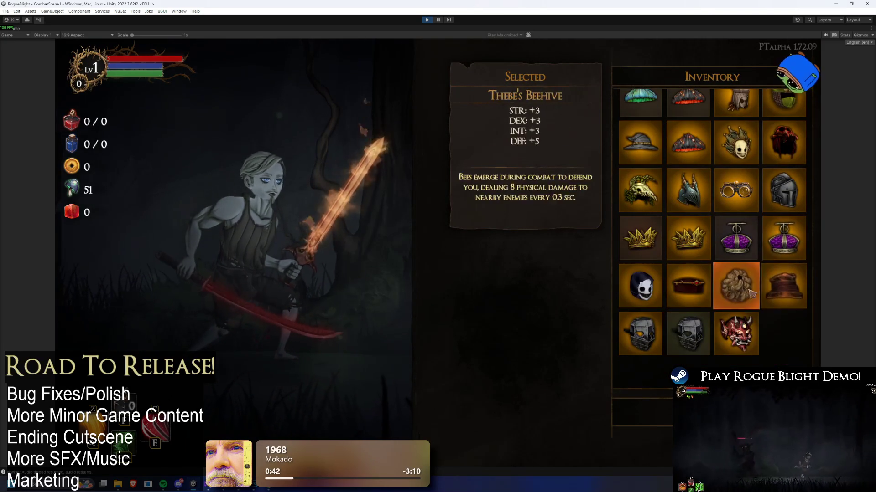
pyautogui.click(736, 332)
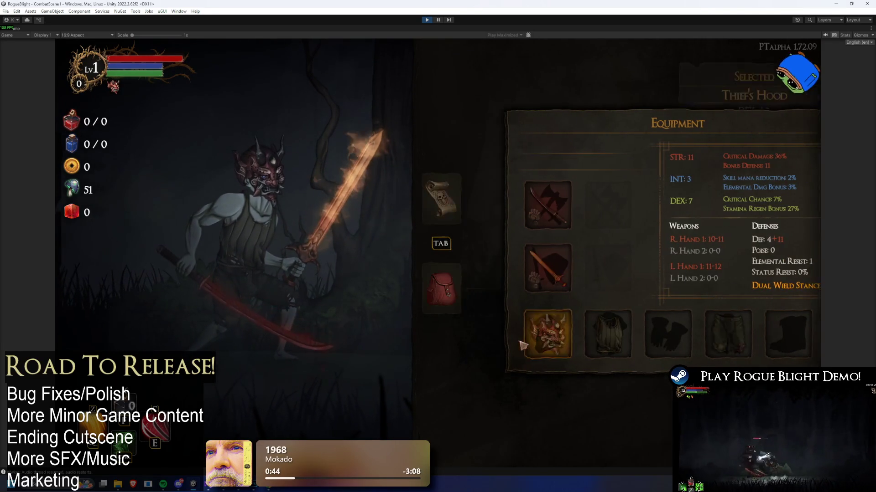
pyautogui.click(545, 347)
pyautogui.press('Escape')
# Step: Look through both weapon slots' inventories
pyautogui.press('Down')
pyautogui.press('Return')
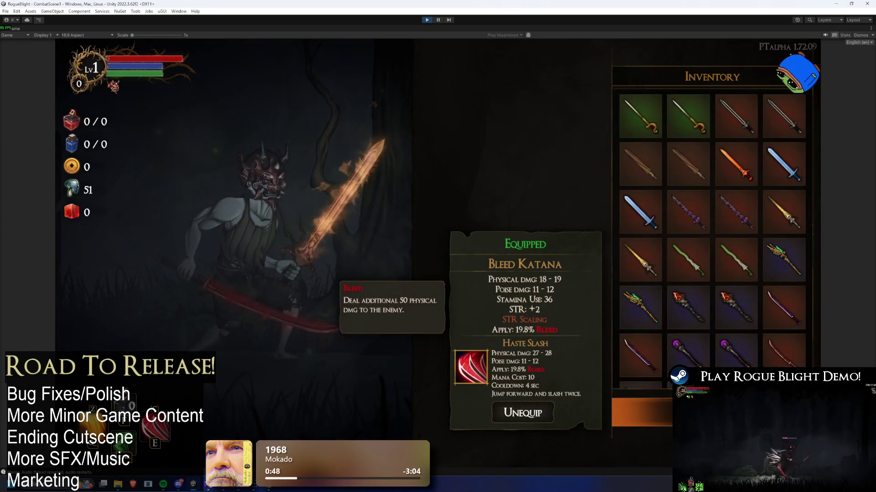
pyautogui.press('Escape')
pyautogui.press('Down')
pyautogui.press('Return')
pyautogui.press('Down')
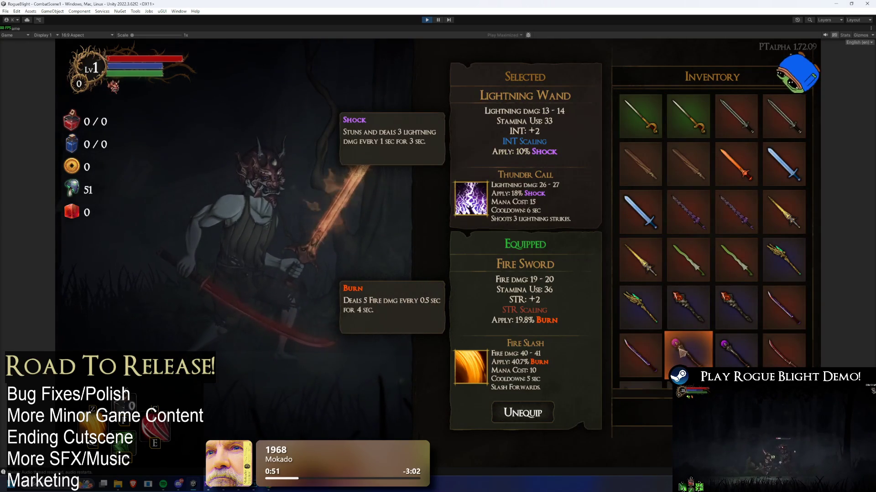
pyautogui.press('Down')
pyautogui.press('Down')
pyautogui.press('Escape')
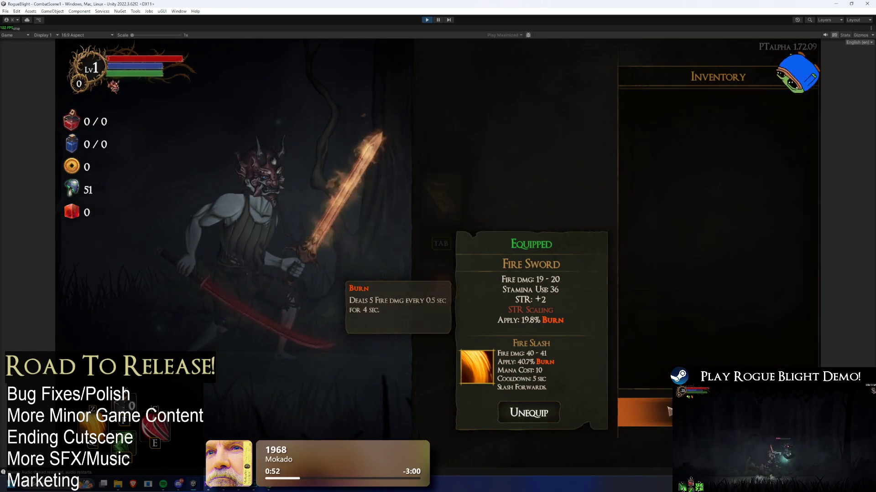
# Step: Unequip the Bloodfire Oni mask, then equip it again
pyautogui.press('Down')
pyautogui.press('Return')
pyautogui.press('Return')
pyautogui.press('Up')
pyautogui.press('Return')
pyautogui.press('Down')
pyautogui.press('Down')
pyautogui.press('Down')
pyautogui.press('Down')
pyautogui.press('Escape')
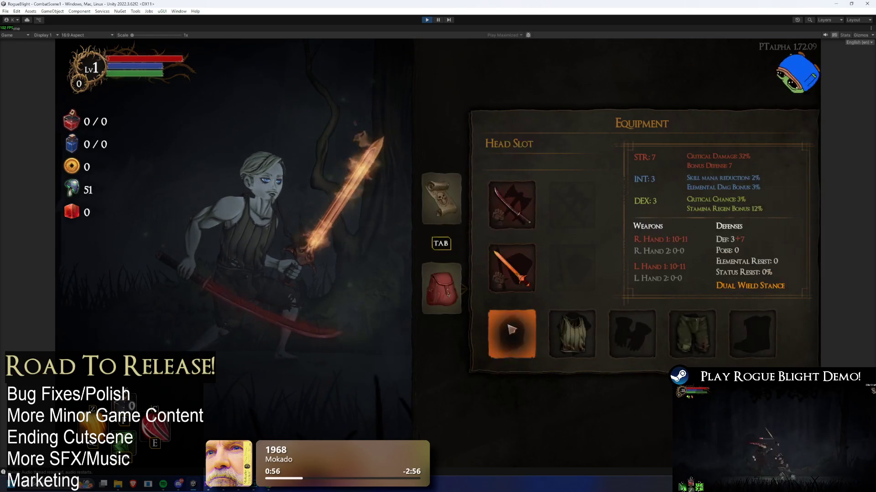
pyautogui.press('Return')
pyautogui.press('Right')
pyautogui.press('Down')
pyautogui.press('Return')
pyautogui.press('Escape')
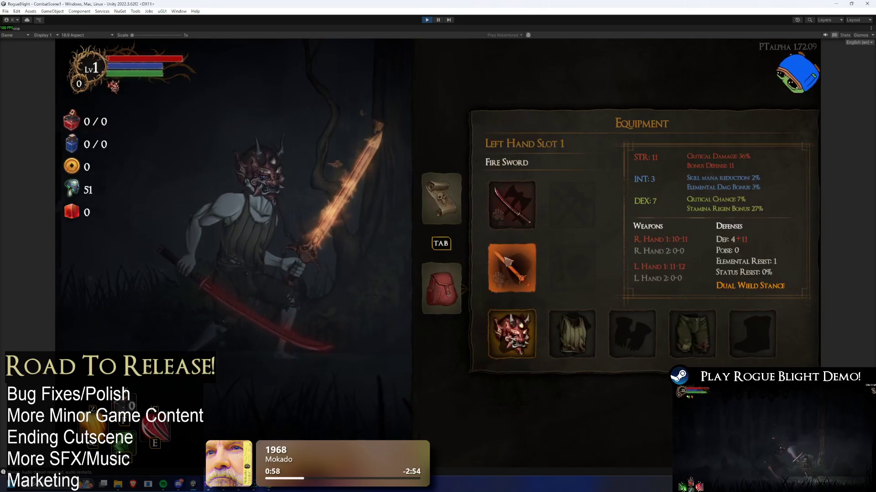
# Step: Remove the Bloodfire Oni mask and bring up Calculator showing 37 × 1.1 = 40.7
pyautogui.press('Return')
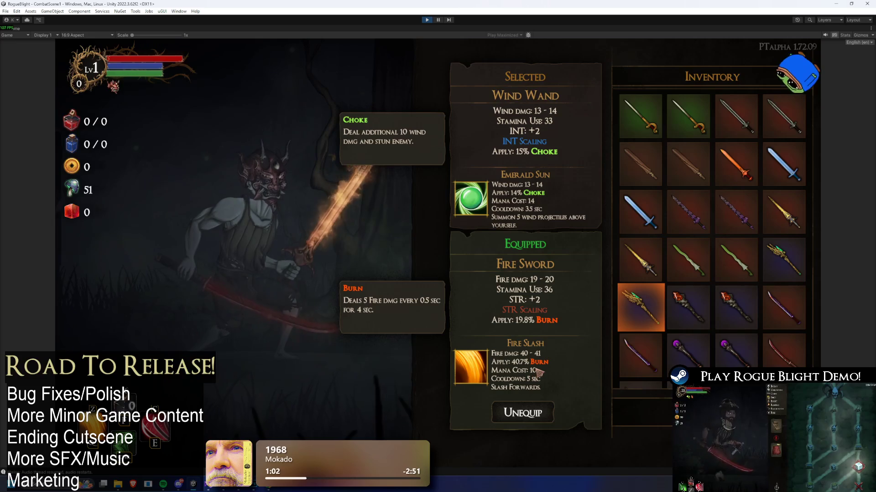
pyautogui.press('Escape')
pyautogui.press('Down')
pyautogui.press('Return')
pyautogui.press('Return')
pyautogui.press('Up')
pyautogui.press('Return')
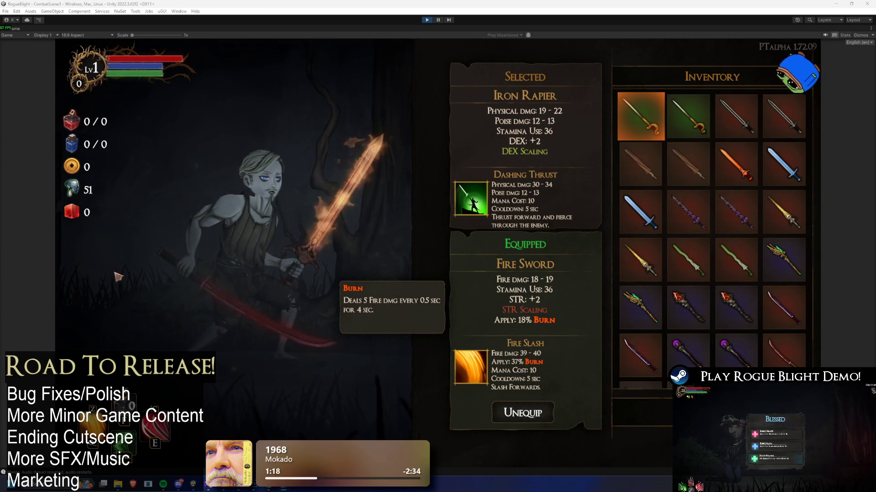
pyautogui.moveTo(0, 259); pyautogui.dragTo(237, 259)
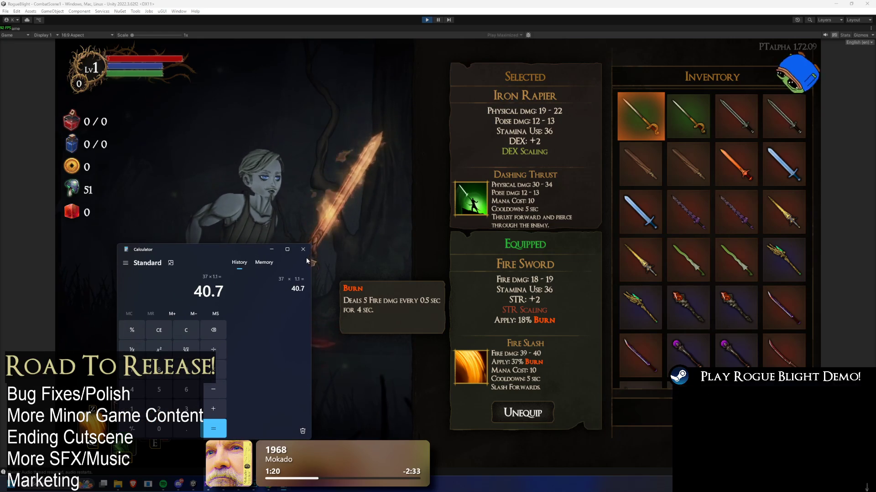
# Step: Close Calculator and check the Bleed Katana in the right-hand weapon inventory
pyautogui.click(315, 267)
pyautogui.click(648, 413)
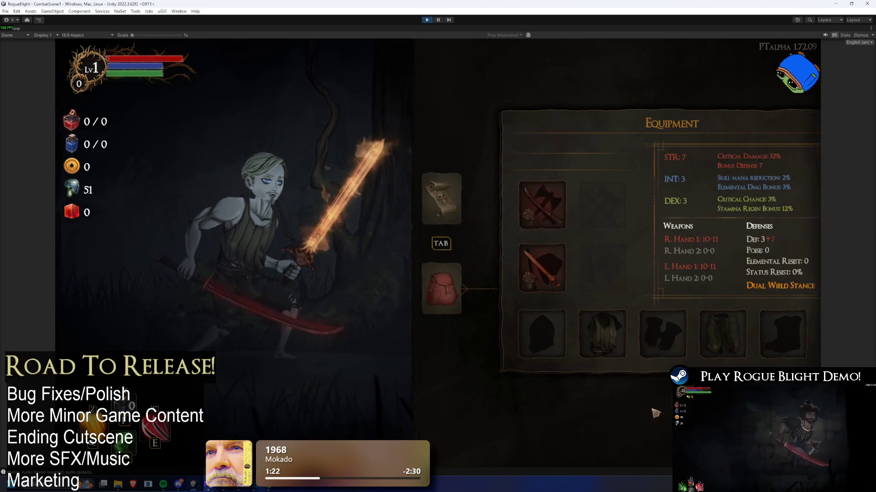
pyautogui.click(656, 414)
pyautogui.click(657, 414)
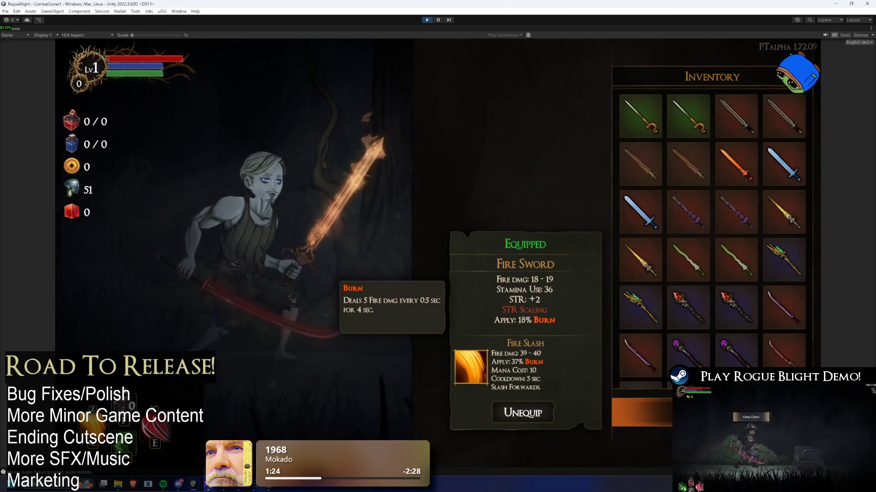
pyautogui.press('Tab')
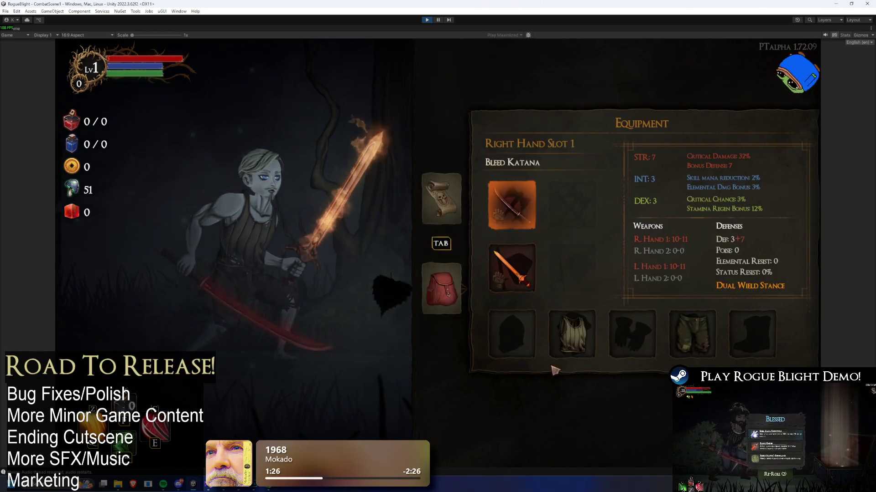
pyautogui.click(509, 197)
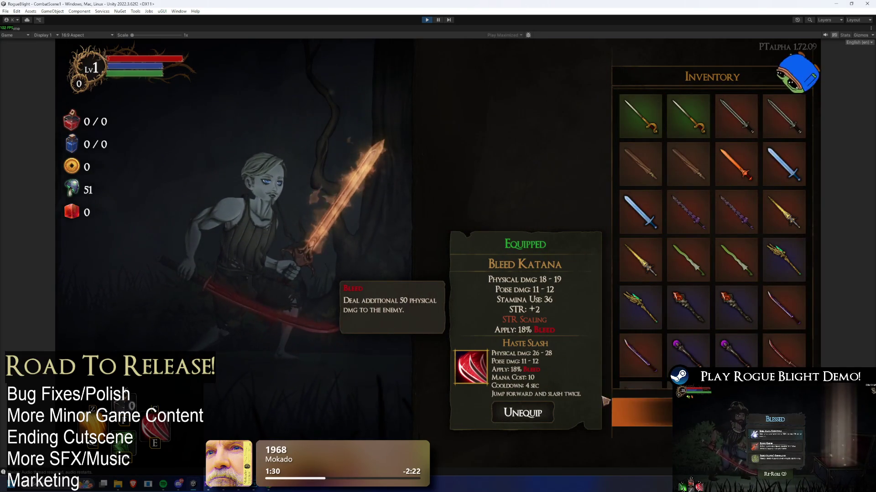
pyautogui.press('Tab')
# Step: Equip the Bloodfire Oni mask and confirm the Bleed Katana's bleed apply reads 19.8%
pyautogui.click(771, 197)
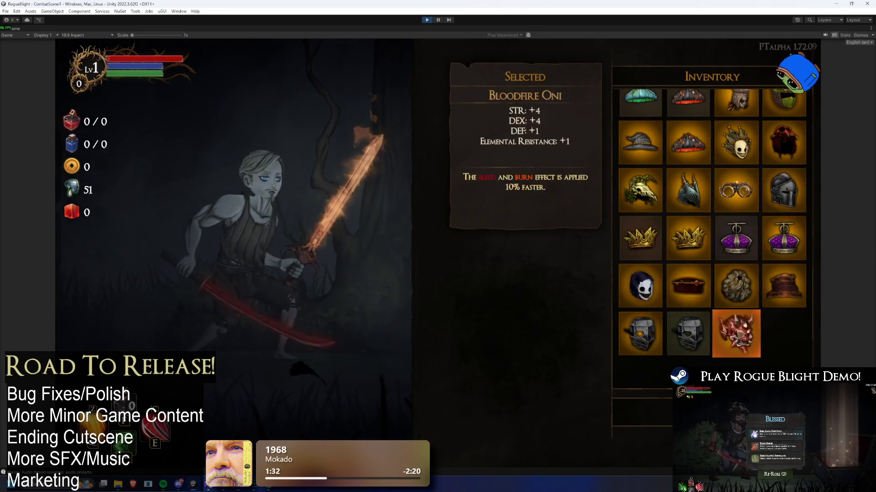
pyautogui.press('Tab')
pyautogui.click(512, 264)
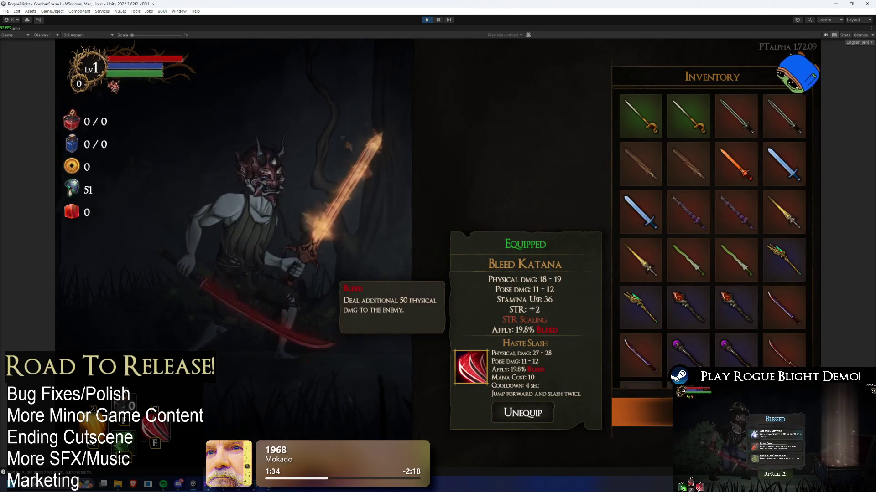
pyautogui.press('Tab')
pyautogui.press('Tab')
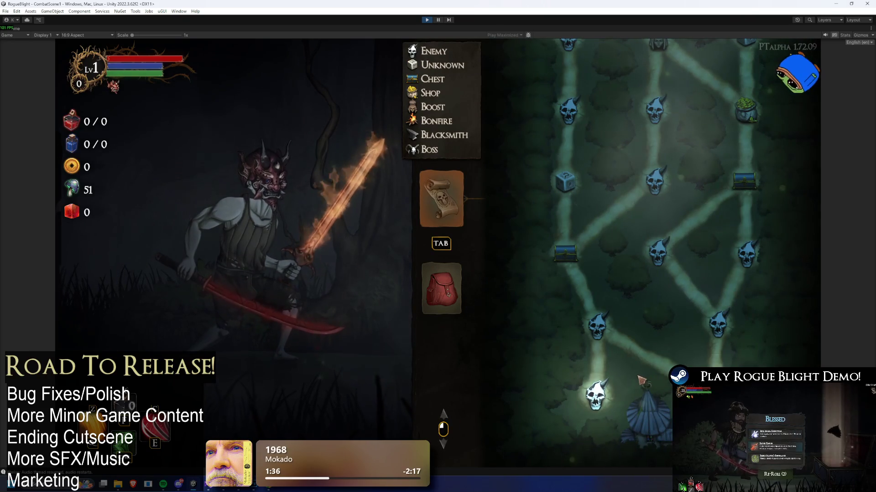
# Step: Cheat health to 100000, raise difficulty, add 10000 EXP, then abandon the run
pyautogui.click(600, 393)
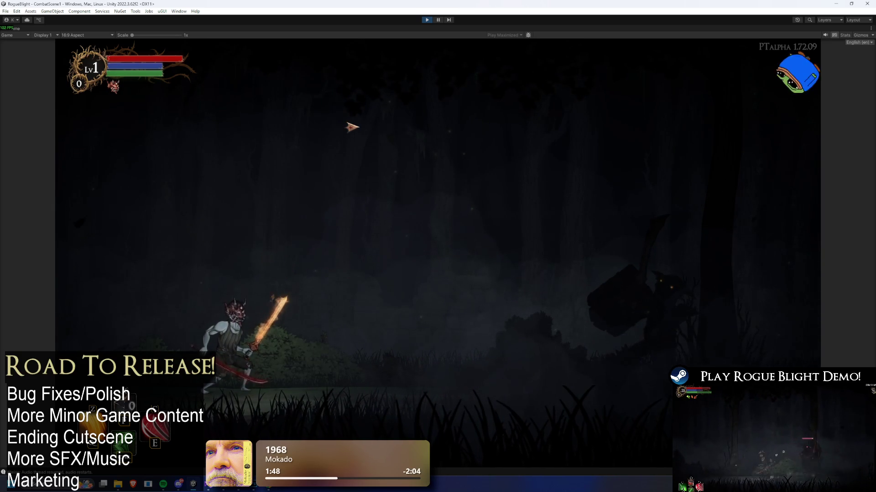
pyautogui.press('h')
pyautogui.press('h')
pyautogui.press('pageup')
pyautogui.press('pageup')
pyautogui.press('pageup')
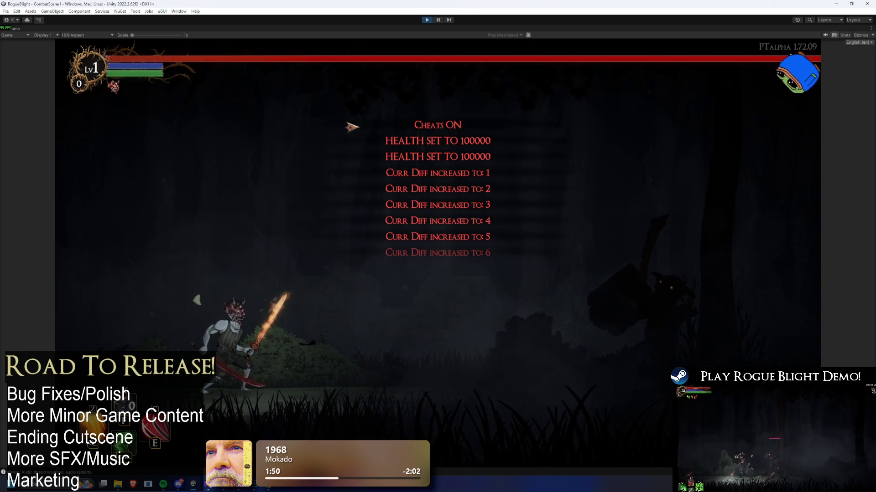
pyautogui.press('x')
pyautogui.press('x')
pyautogui.press('x')
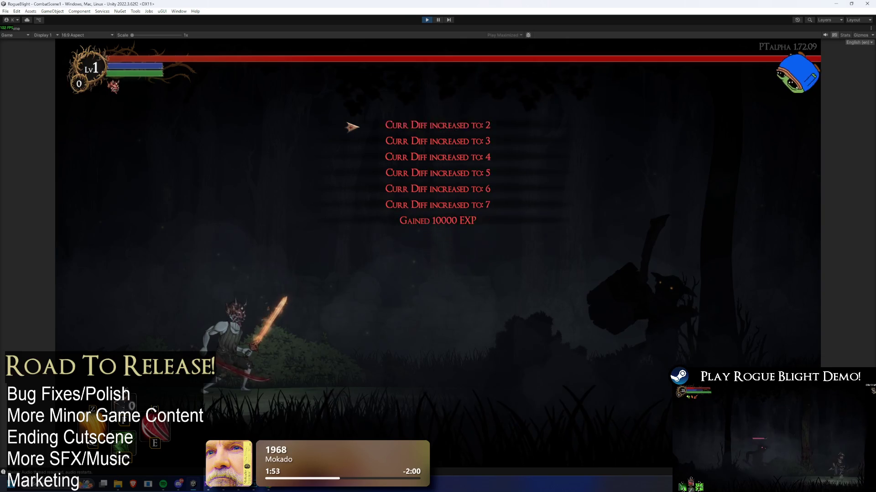
pyautogui.press('Escape')
pyautogui.click(470, 270)
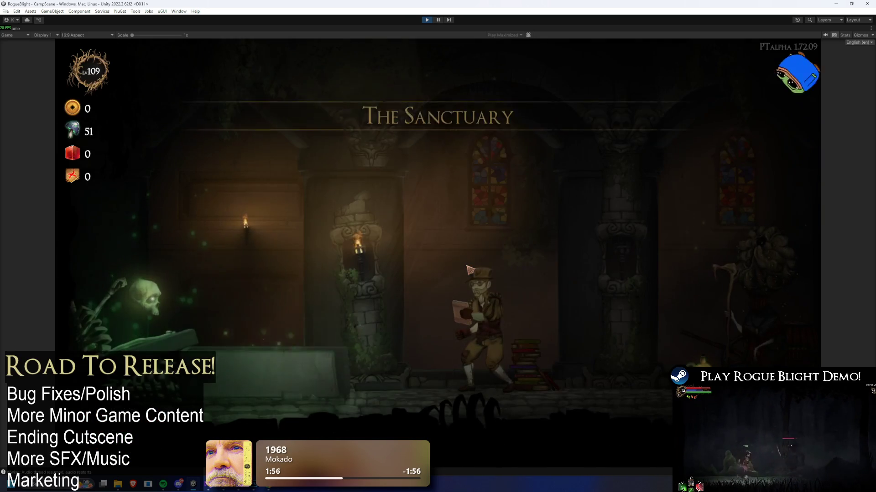
# Step: Walk to the map NPC, start a Story Mode map, and accept the Wooden Sword
pyautogui.press('a')
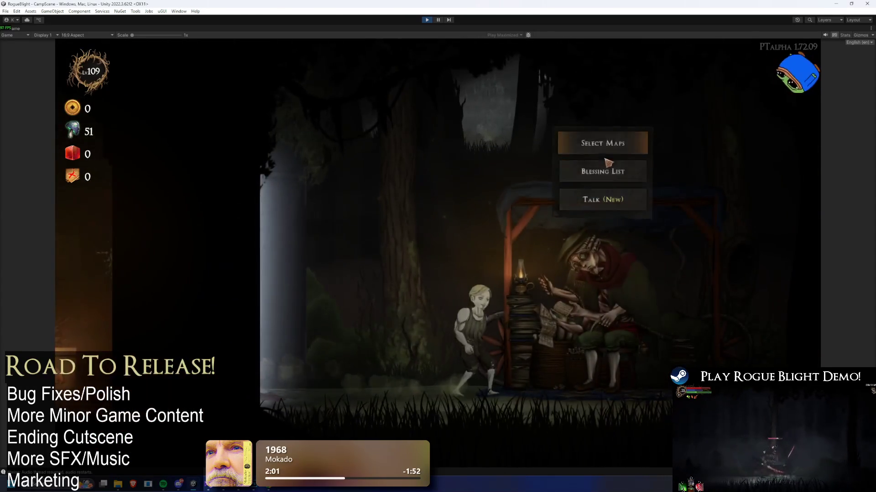
pyautogui.press('e')
pyautogui.press('Escape')
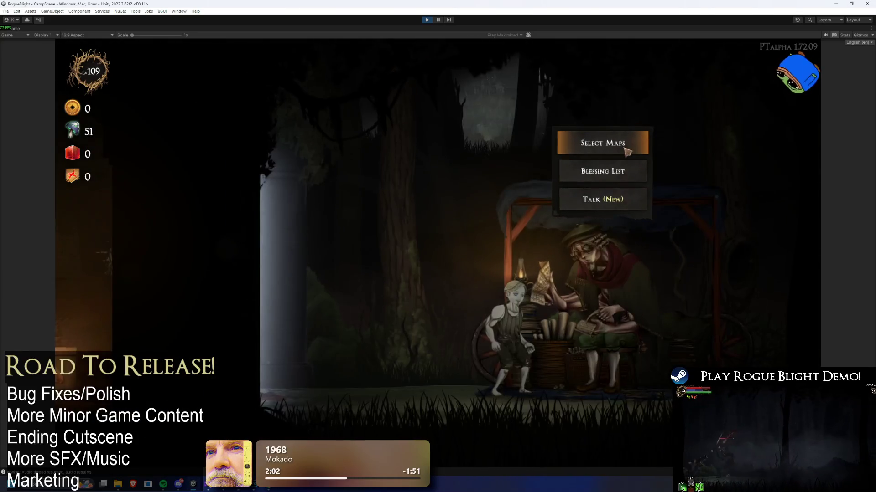
pyautogui.click(628, 143)
pyautogui.click(396, 206)
pyautogui.click(538, 237)
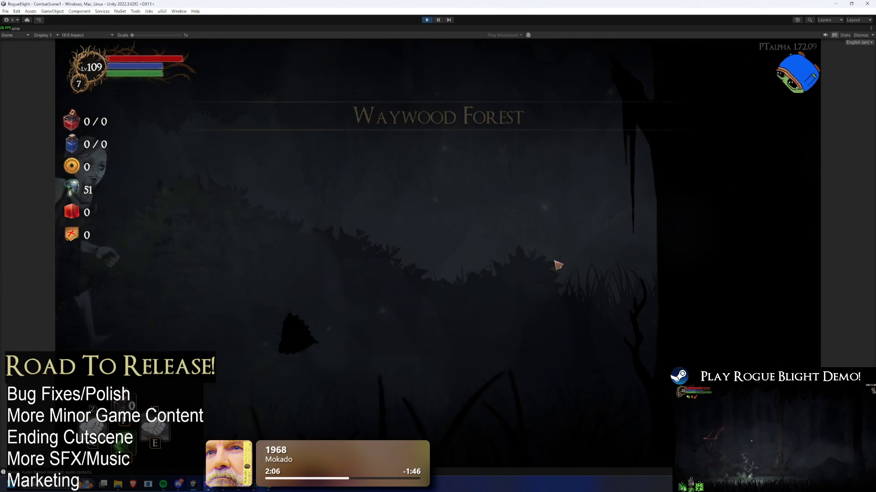
pyautogui.click(460, 239)
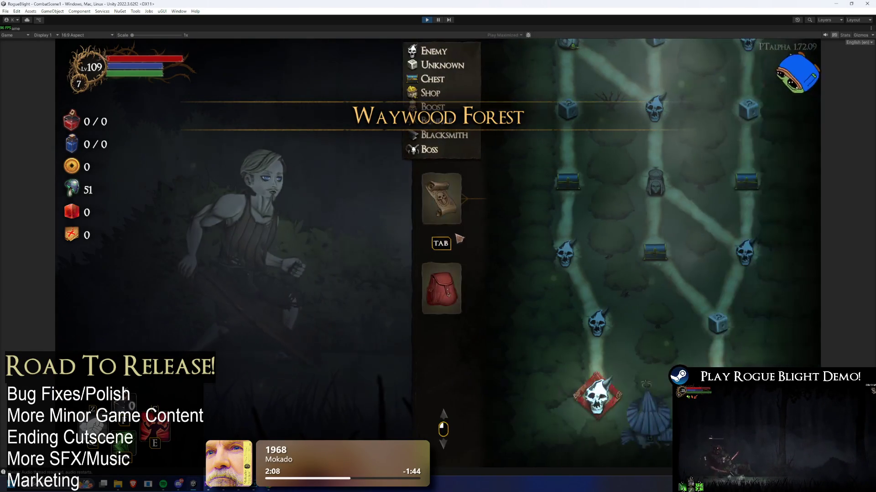
# Step: Check the equipment, then fight through the first forest encounter
pyautogui.click(441, 288)
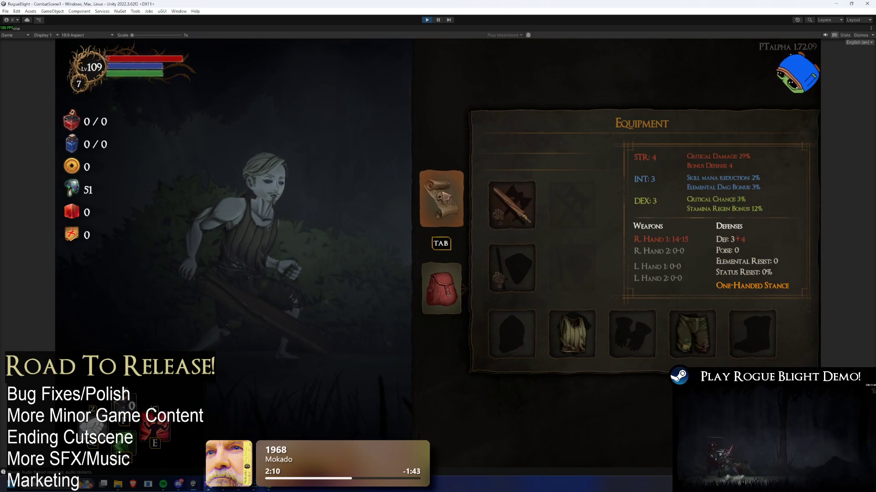
pyautogui.click(441, 197)
pyautogui.press('Tab')
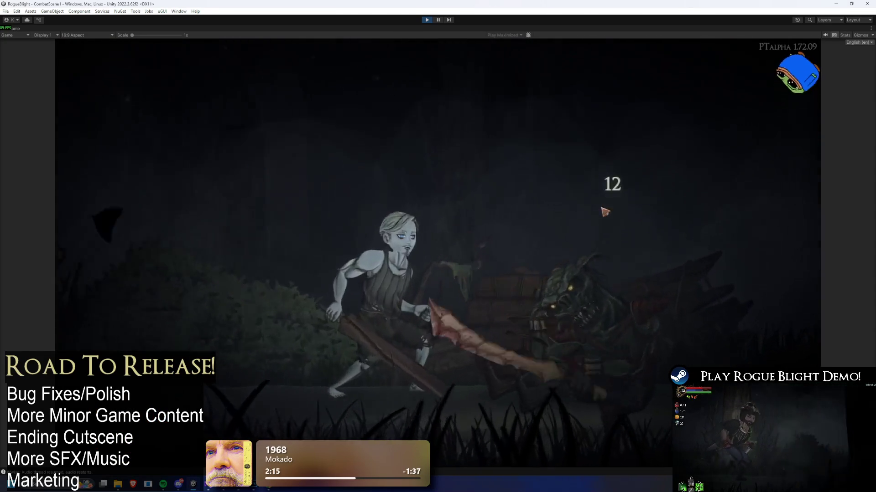
pyautogui.press('e')
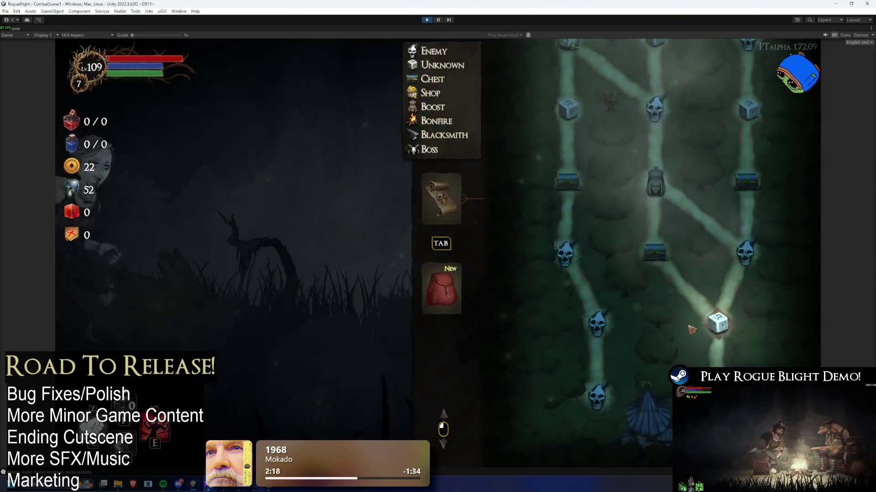
pyautogui.press('Tab')
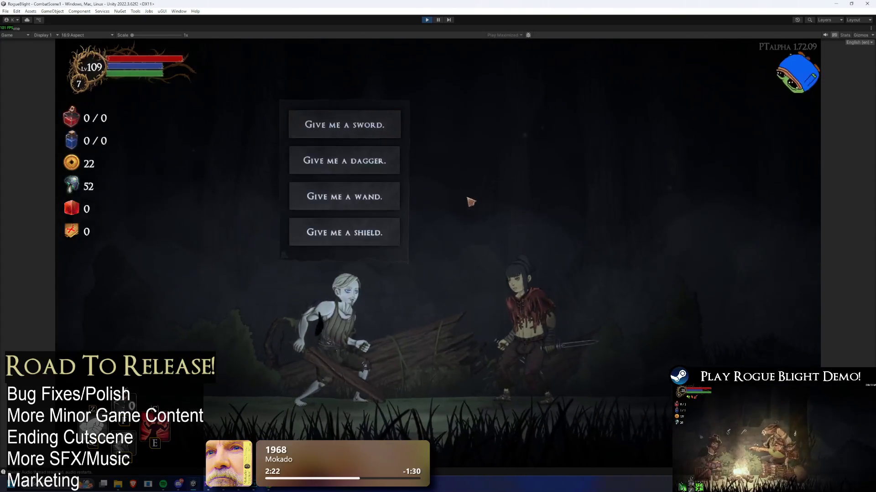
# Step: Choose 'Give me a wand', travel to the chest node, and cheat in 1000 rerolls
pyautogui.click(383, 193)
pyautogui.press('e')
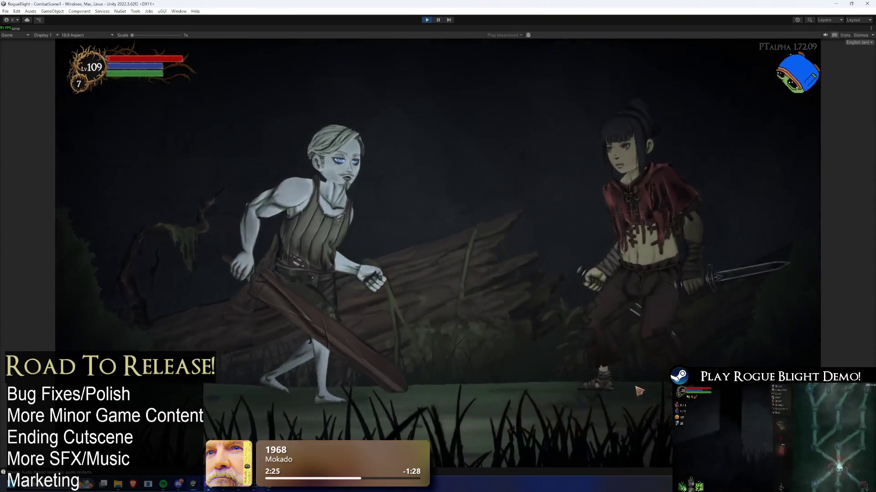
pyautogui.press('Tab')
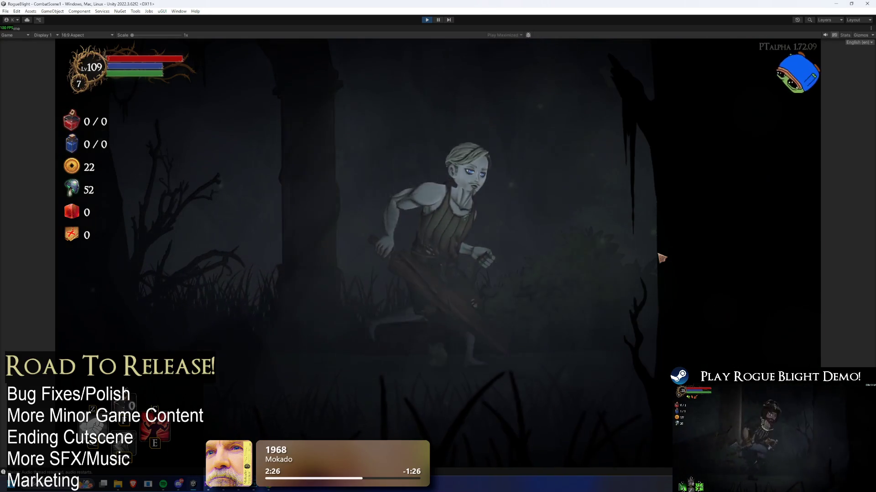
pyautogui.press('F1')
pyautogui.press('F1')
pyautogui.press('F1')
pyautogui.press('F2')
pyautogui.press('F2')
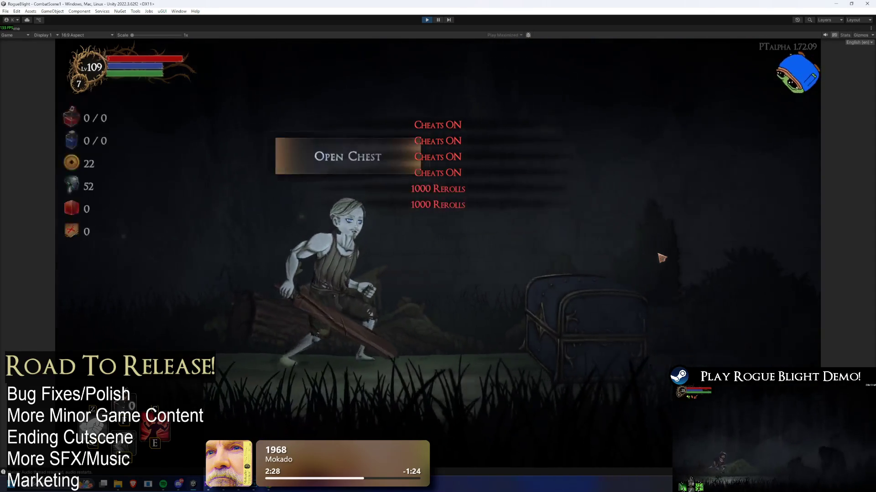
# Step: Open the chest and reroll its blessings until they offer Cooldown Reduction, Aghast and Bleed Ring
pyautogui.click(391, 169)
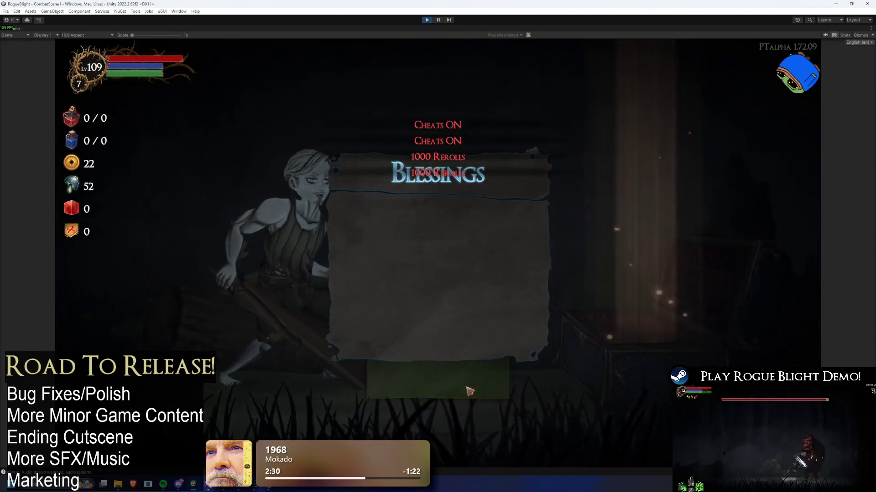
pyautogui.click(486, 387)
pyautogui.click(487, 390)
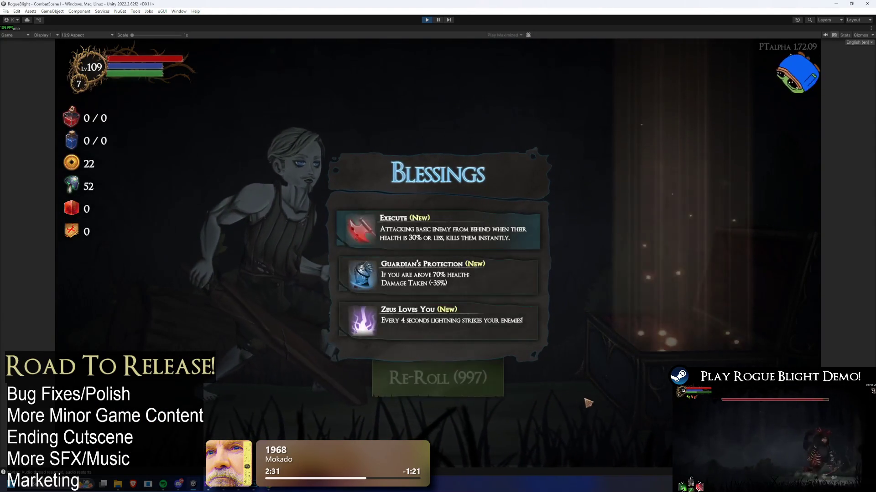
pyautogui.click(504, 379)
pyautogui.click(515, 373)
pyautogui.click(513, 369)
pyautogui.click(502, 379)
pyautogui.click(586, 383)
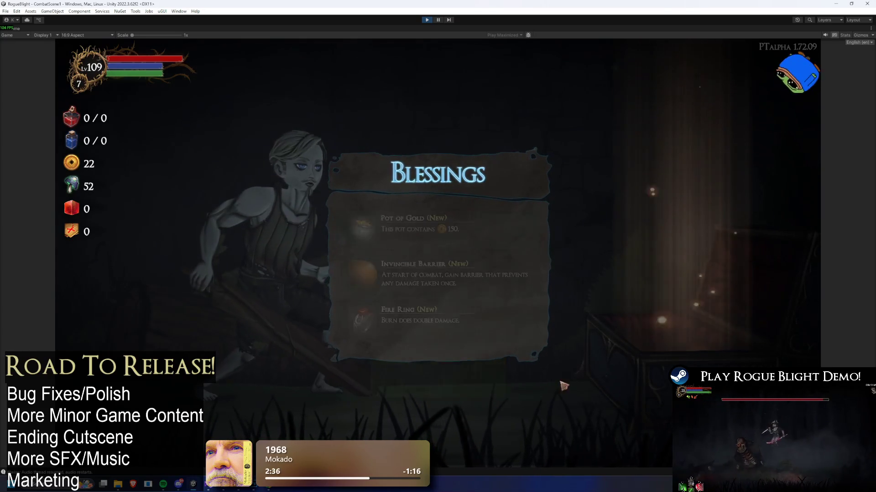
pyautogui.click(458, 383)
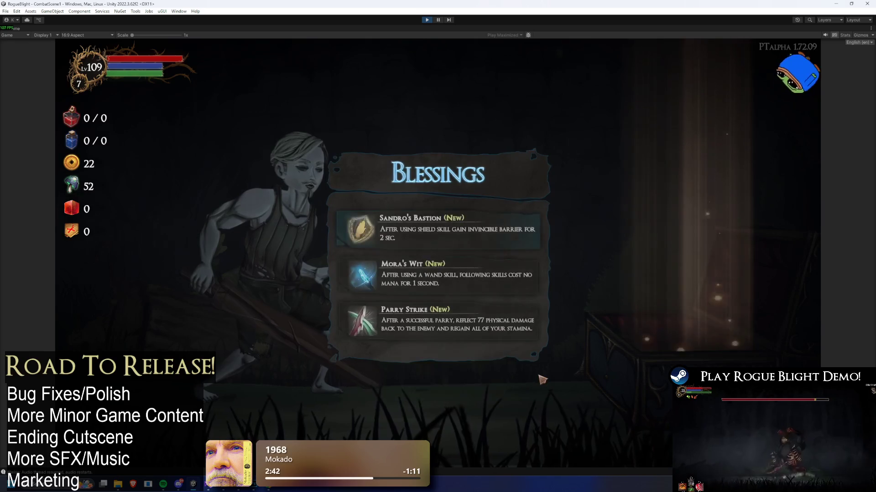
pyautogui.click(505, 378)
pyautogui.click(506, 378)
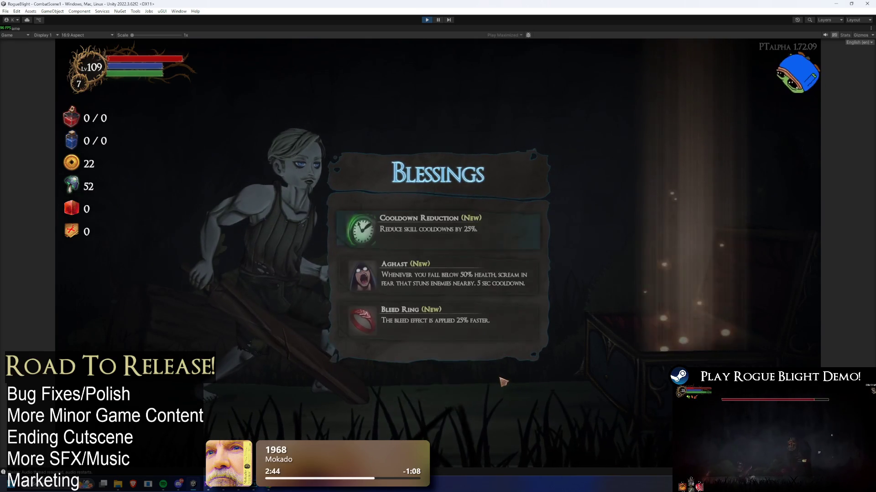
# Step: Take the Bleed Ring blessing, cheat in all gear with F1, and browse the right-hand weapons
pyautogui.click(471, 332)
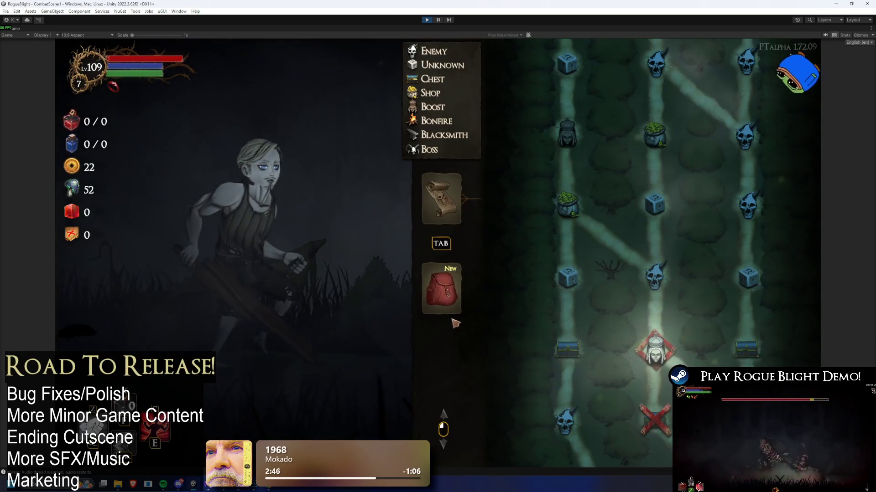
pyautogui.press('F1')
pyautogui.click(440, 287)
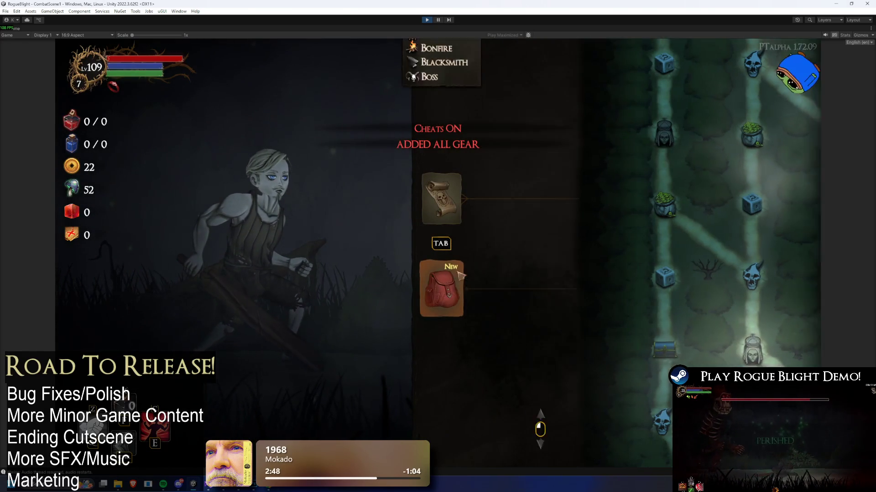
pyautogui.click(534, 222)
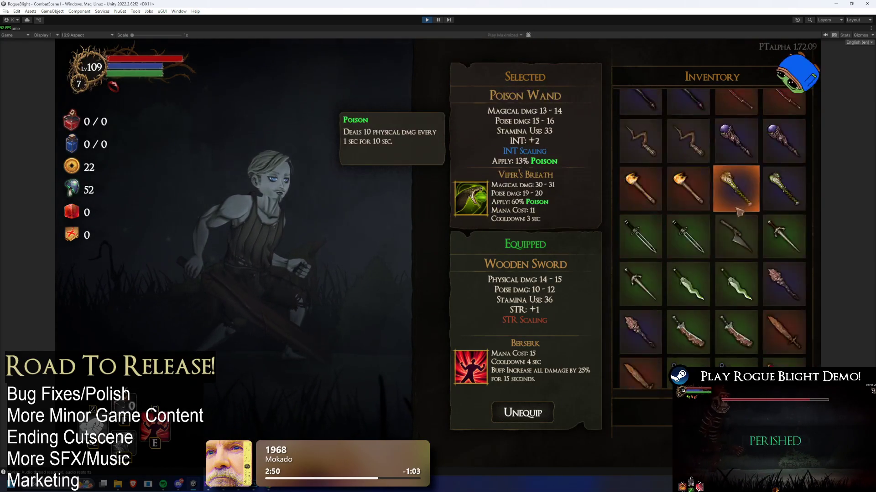
pyautogui.scroll(-3, 714, 327)
pyautogui.scroll(-10, 739, 312)
pyautogui.scroll(-3, 718, 261)
# Step: Equip the Fire Sword in the left hand and the Bleed Katana as the main weapon
pyautogui.click(720, 258)
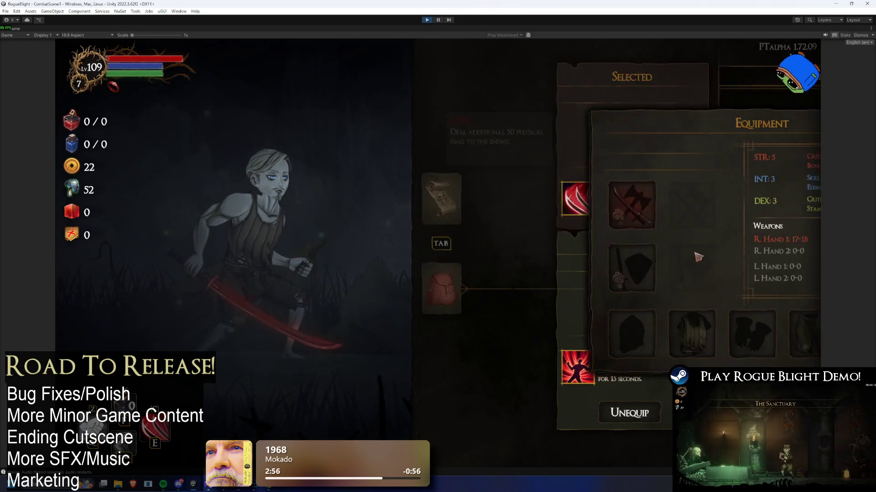
pyautogui.click(510, 270)
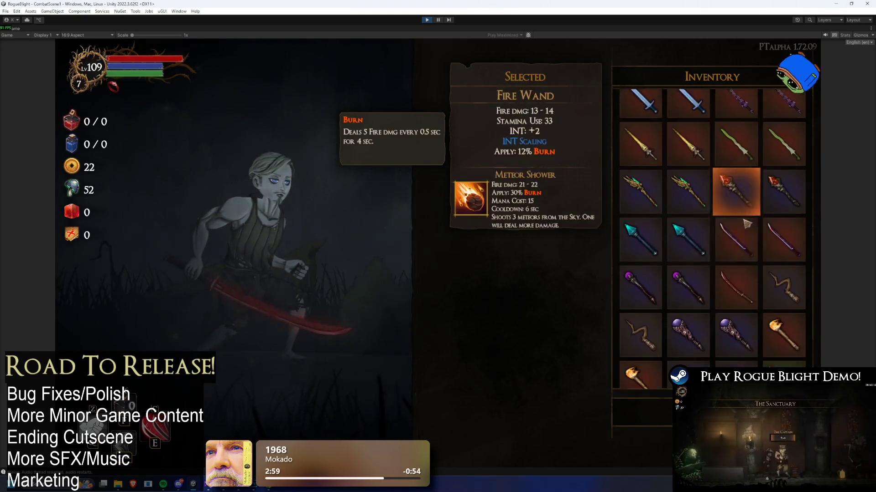
pyautogui.scroll(5, 746, 217)
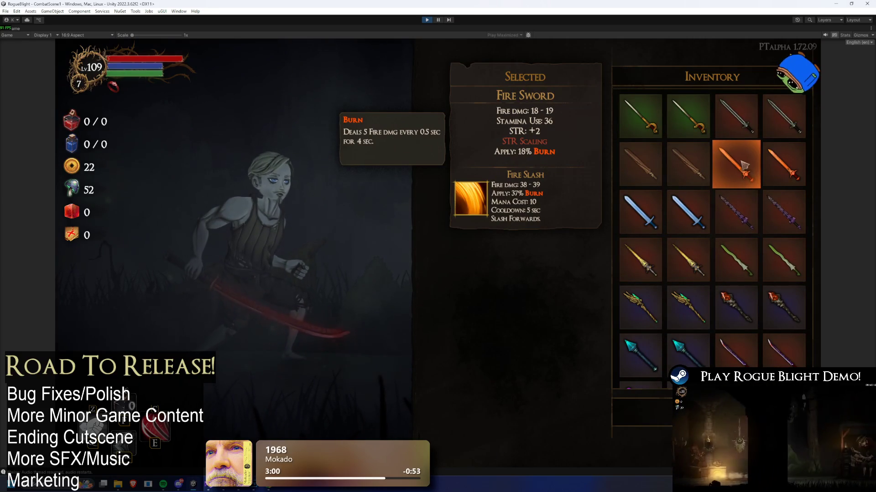
pyautogui.click(743, 165)
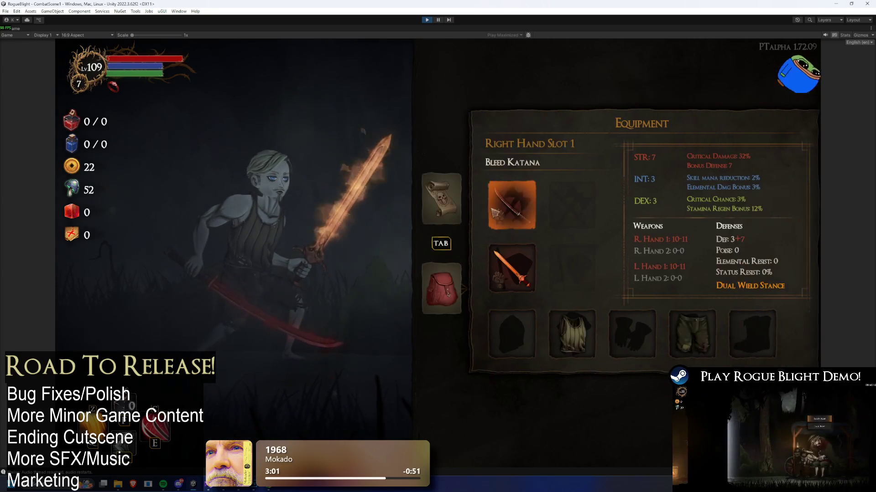
pyautogui.click(511, 269)
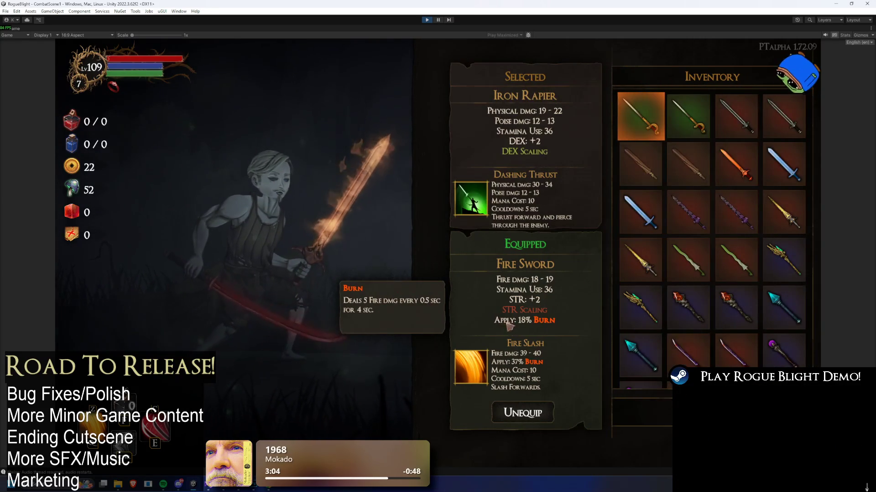
pyautogui.press('Escape')
pyautogui.click(511, 206)
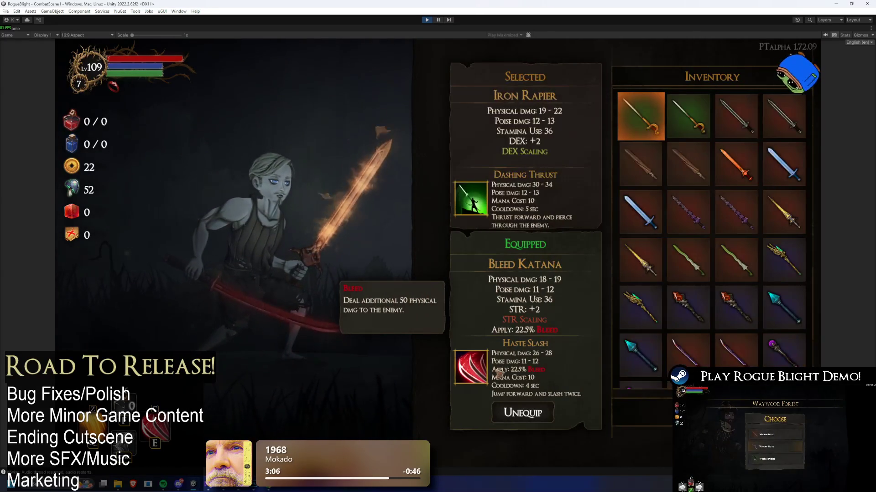
pyautogui.press('Escape')
# Step: Check the head slot's helmets, then view the Bleed Katana's 24.3% bleed apply chance
pyautogui.click(508, 200)
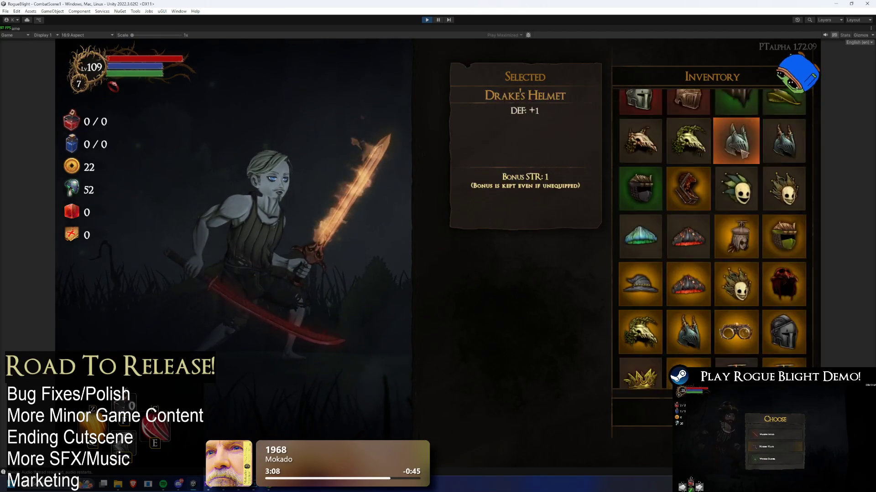
pyautogui.press('Escape')
pyautogui.click(511, 206)
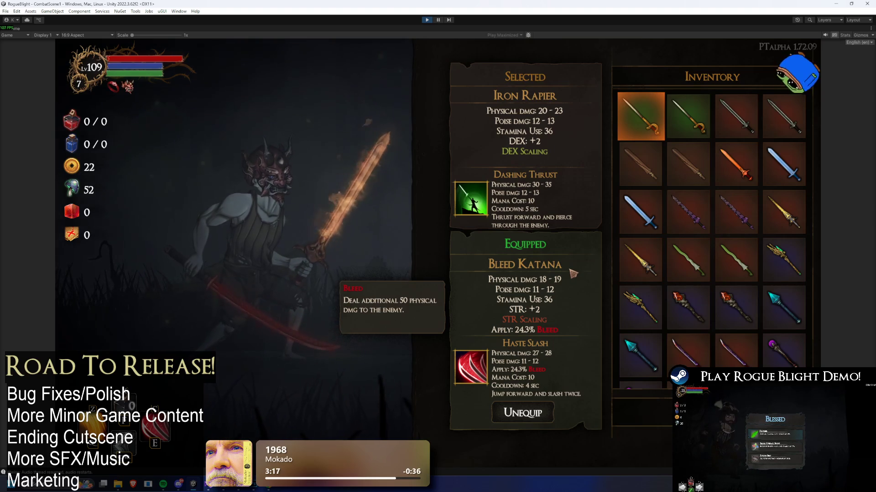
pyautogui.press('super')
# Step: Compute 22.5 × 1.1 = 24.75 in Calculator, then return to the running game
pyautogui.write('calc')
pyautogui.press('Return')
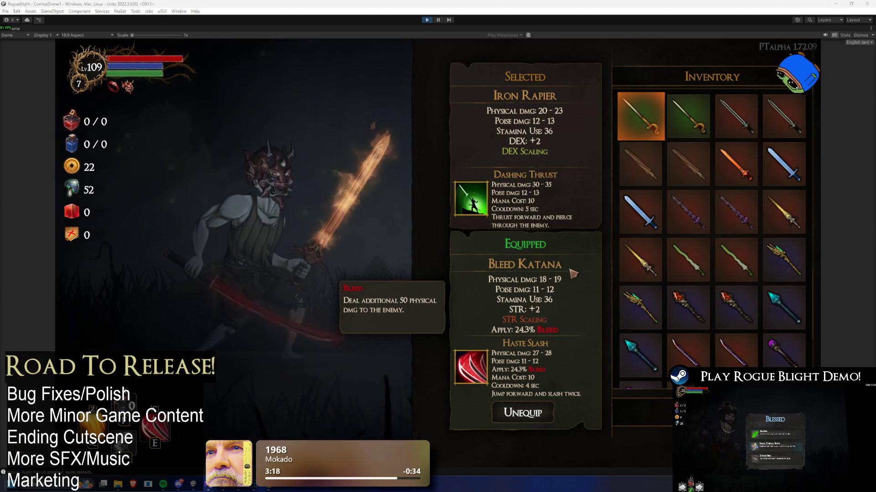
pyautogui.write('22.5')
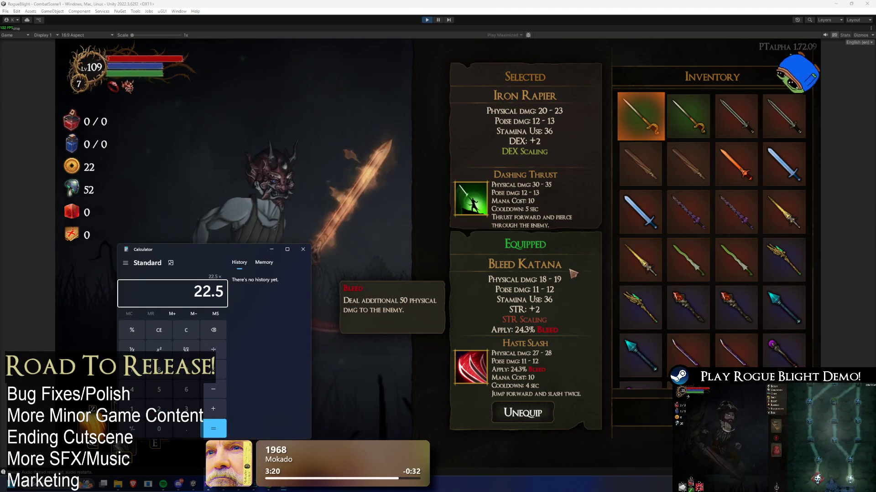
pyautogui.write('.')
pyautogui.press('BackSpace')
pyautogui.write('11')
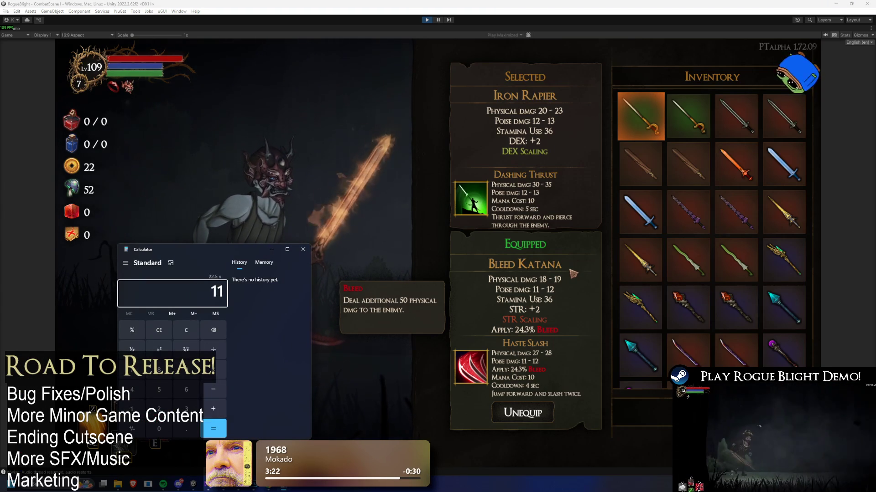
pyautogui.press('Return')
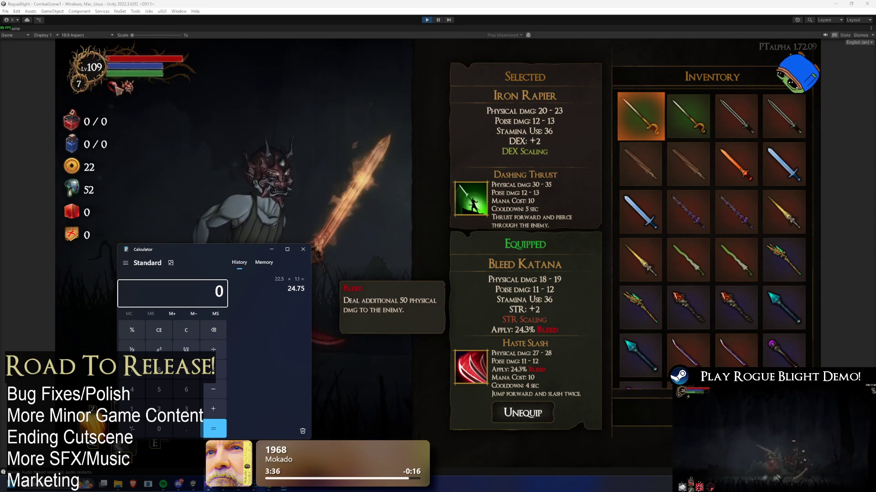
pyautogui.click(116, 86)
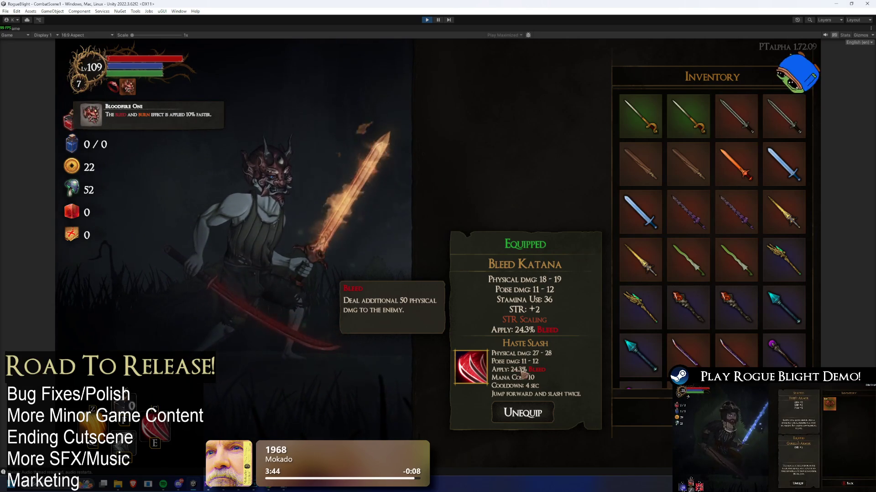
# Step: Check the left-hand Fire Sword in the equipment overview, then open the head slot inventory
pyautogui.press('Tab')
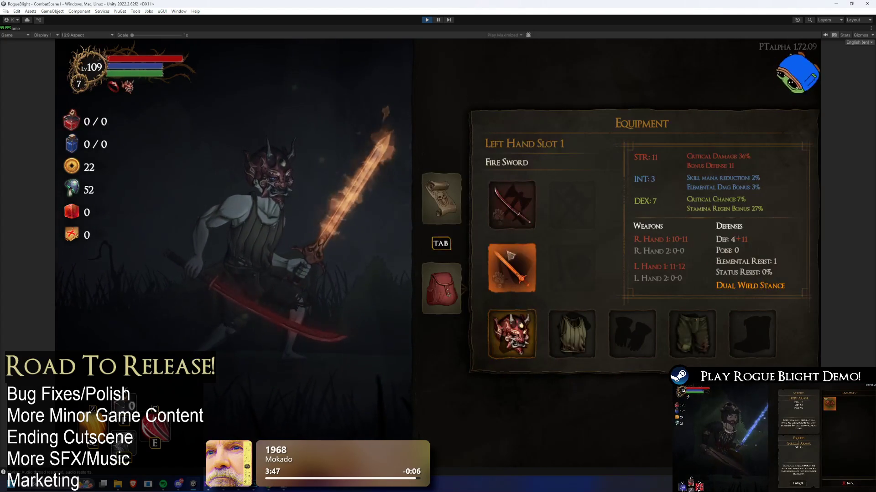
pyautogui.click(509, 260)
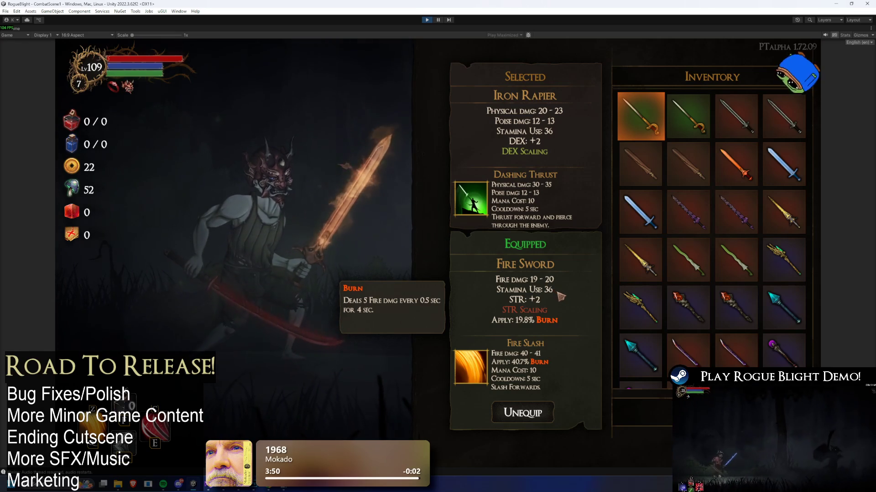
pyautogui.press('Tab')
pyautogui.press('Return')
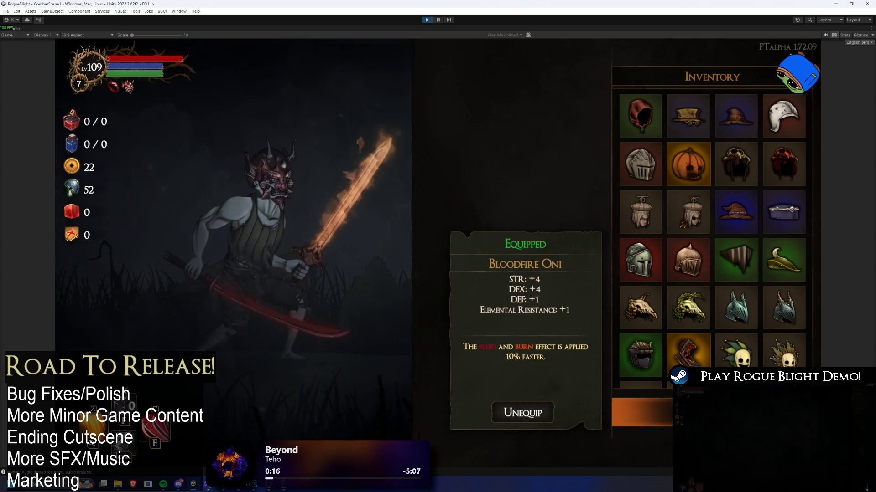
# Step: Scroll through the new helmets, select the purple Queen's Crown, and pause the game
pyautogui.moveTo(748, 361)
pyautogui.scroll(-4, 748, 362)
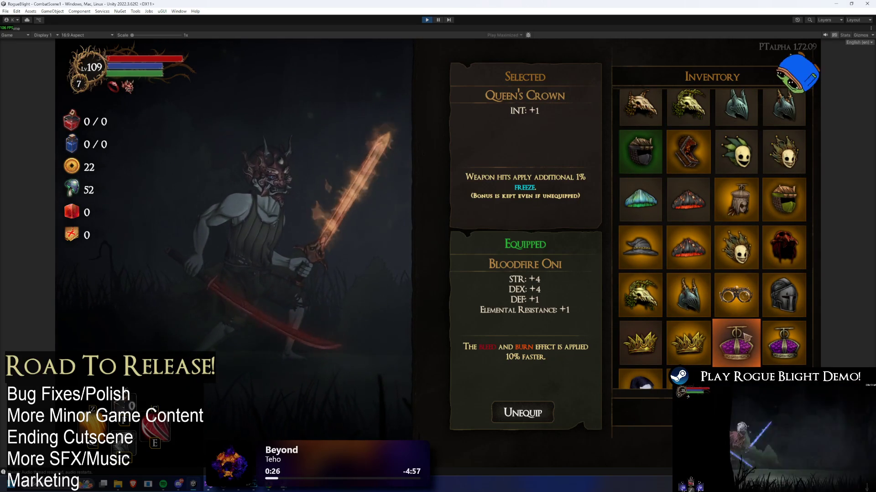
pyautogui.scroll(-2, 753, 338)
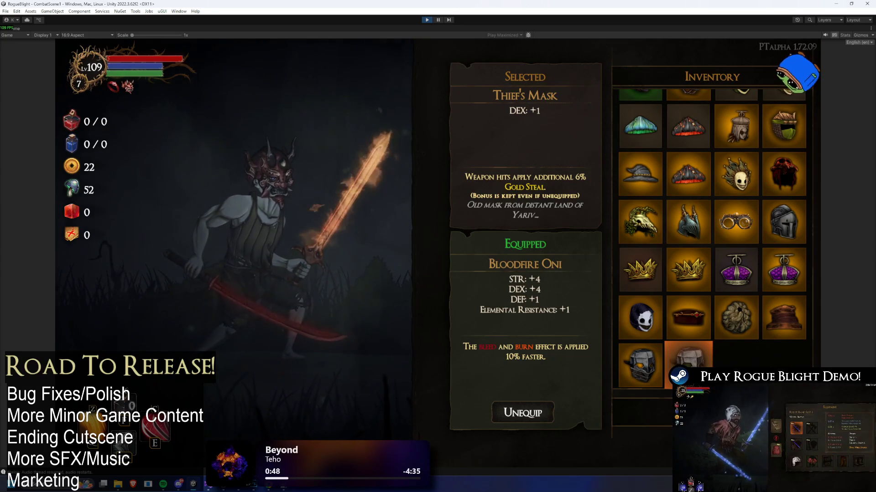
pyautogui.click(788, 288)
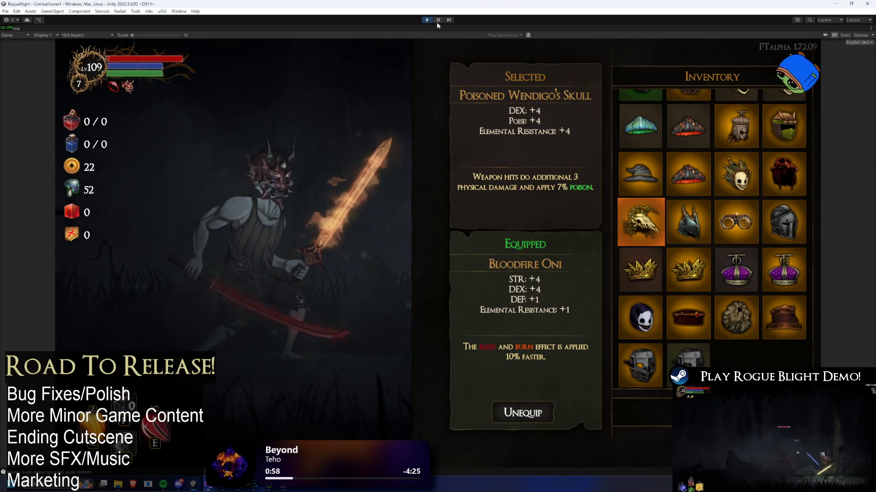
pyautogui.click(436, 22)
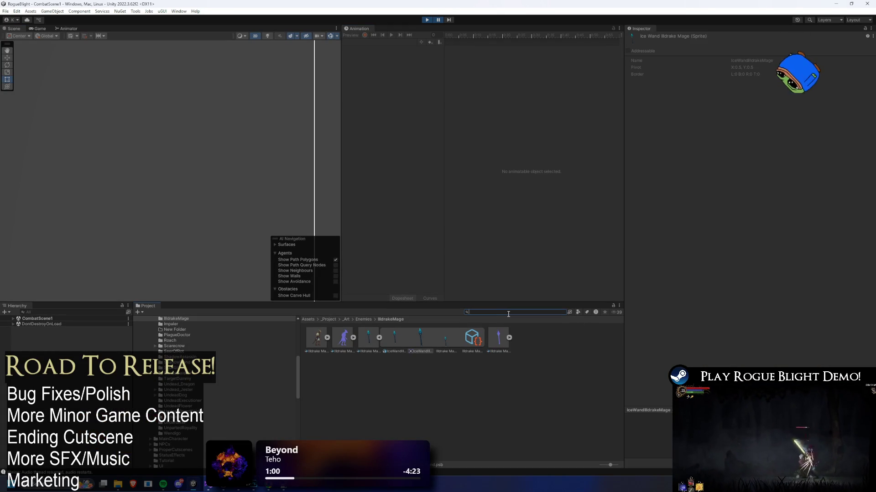
pyautogui.write('queen cro')
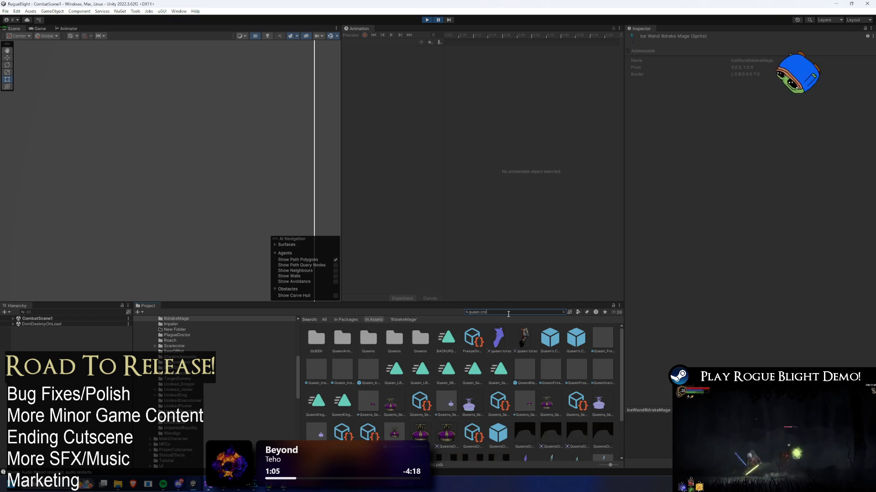
pyautogui.click(343, 342)
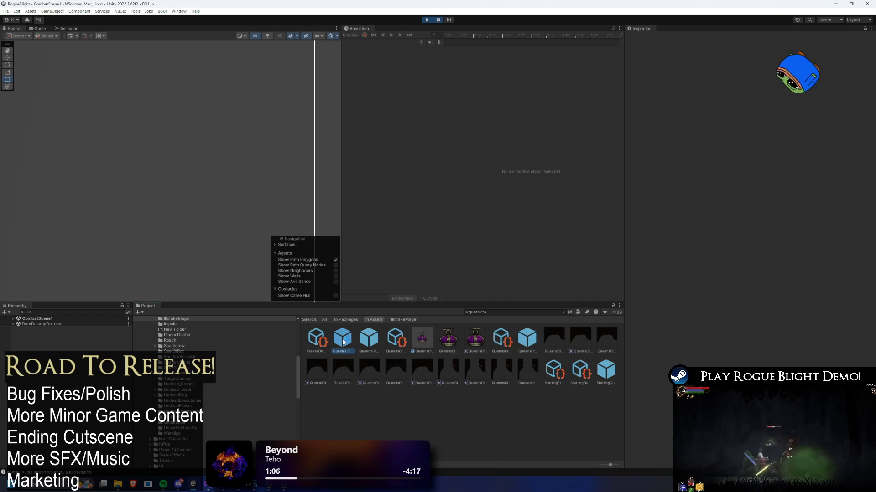
pyautogui.scroll(-3, 770, 144)
pyautogui.click(773, 101)
pyautogui.click(346, 342)
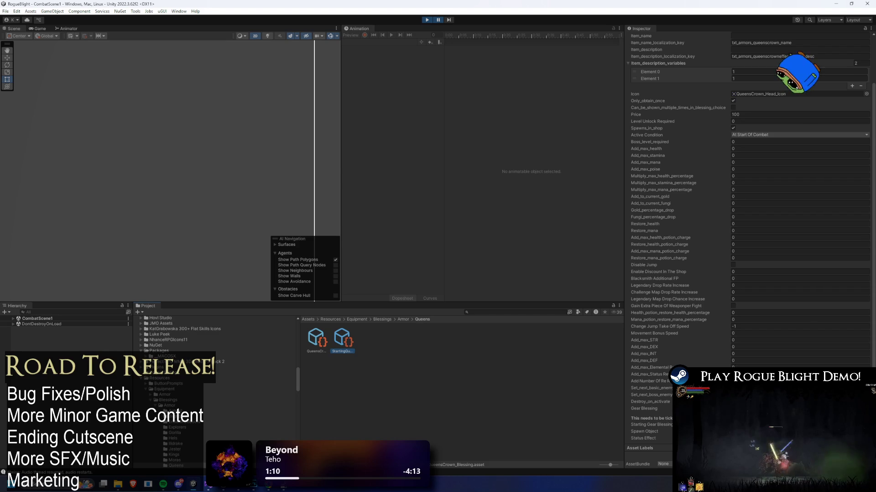
pyautogui.doubleClick(775, 431)
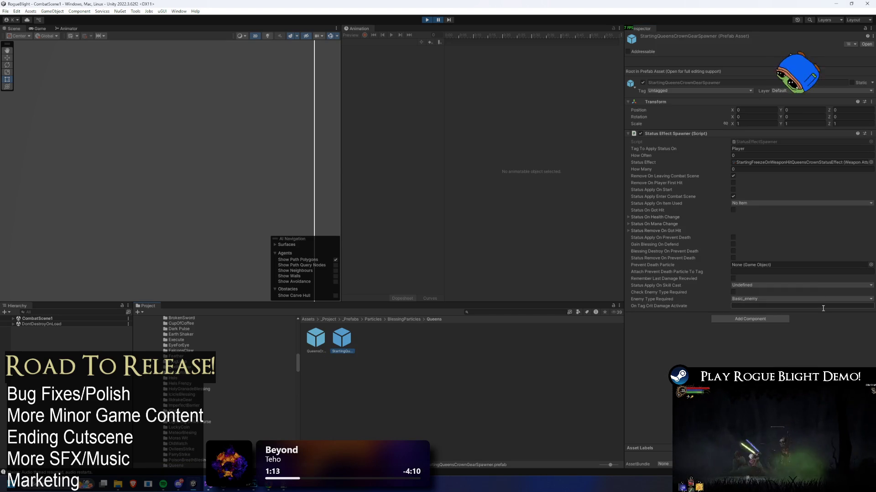
pyautogui.click(757, 162)
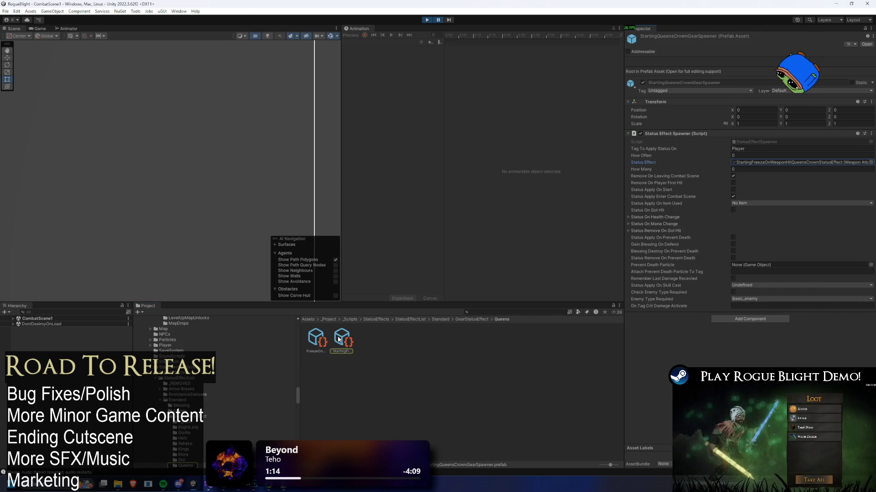
pyautogui.click(336, 343)
pyautogui.scroll(-5, 824, 198)
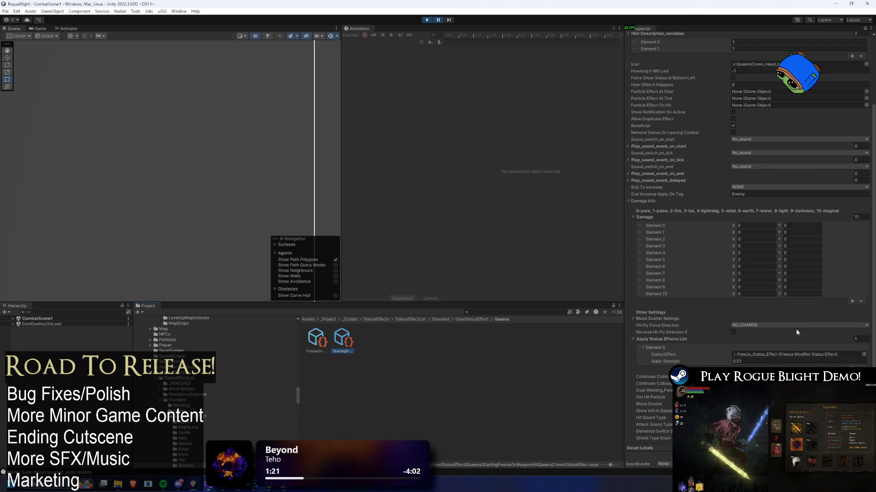
pyautogui.scroll(4, 802, 333)
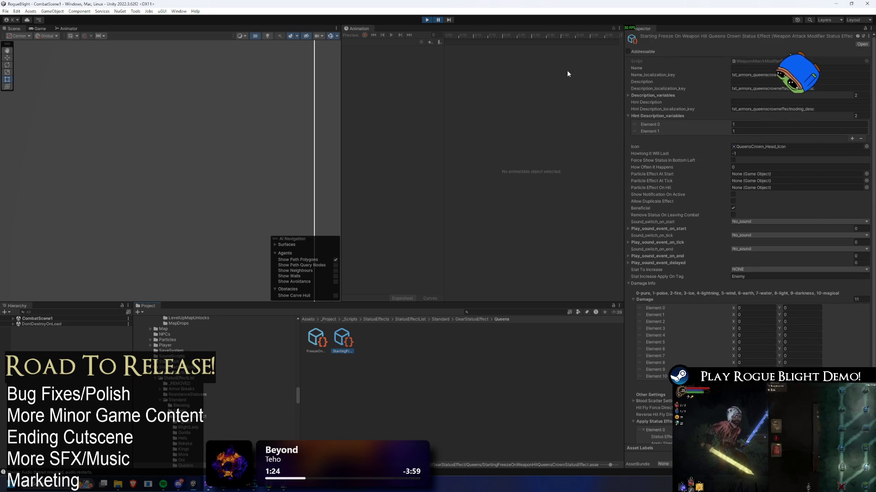
pyautogui.click(440, 18)
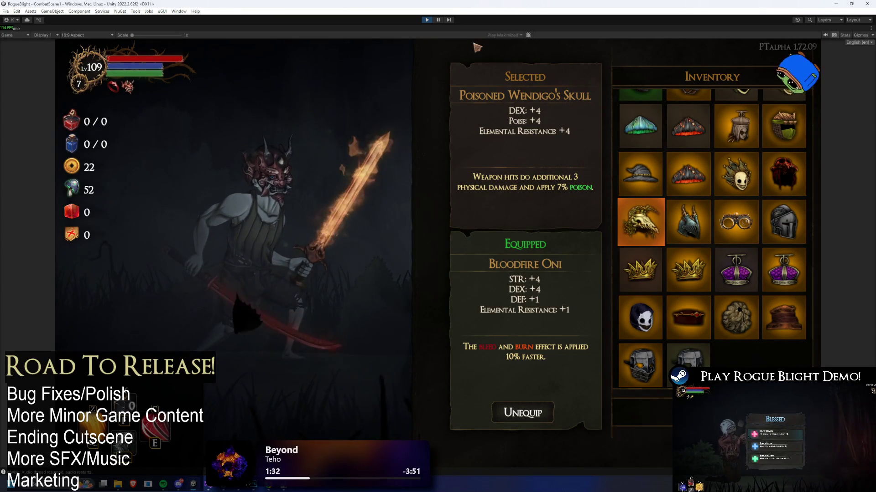
# Step: Browse the head inventory up to Knight's Helmet, then back out to the Equipment overview
pyautogui.press('Escape')
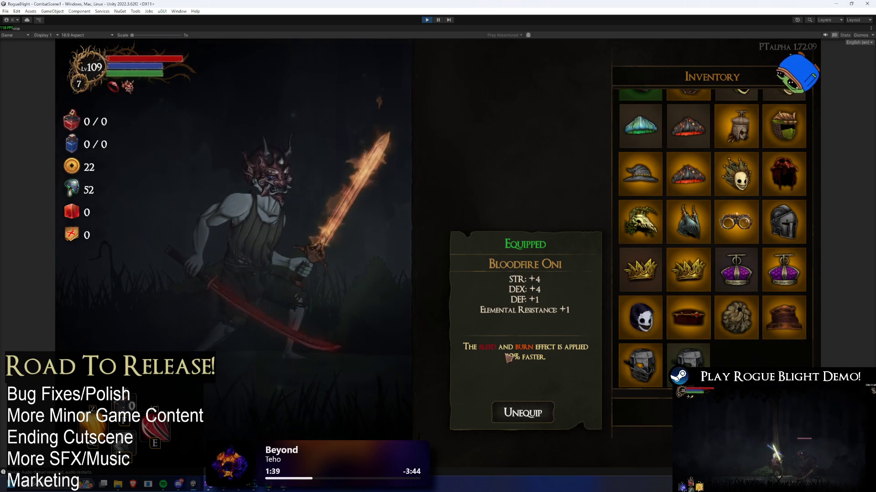
pyautogui.moveTo(641, 214)
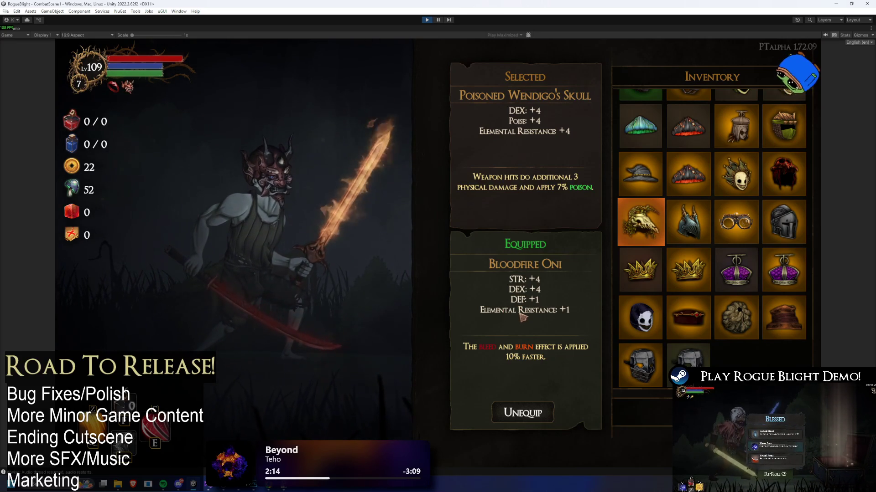
pyautogui.press('Up')
pyautogui.press('Up')
pyautogui.press('Up')
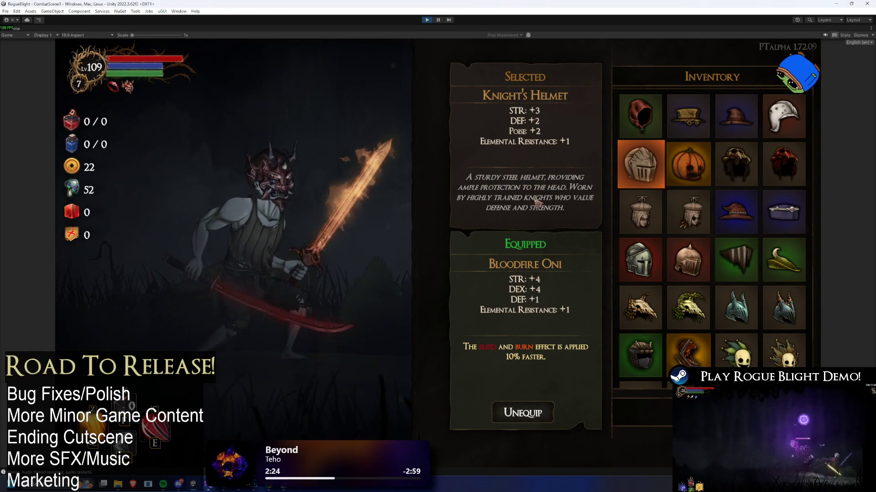
pyautogui.press('Down')
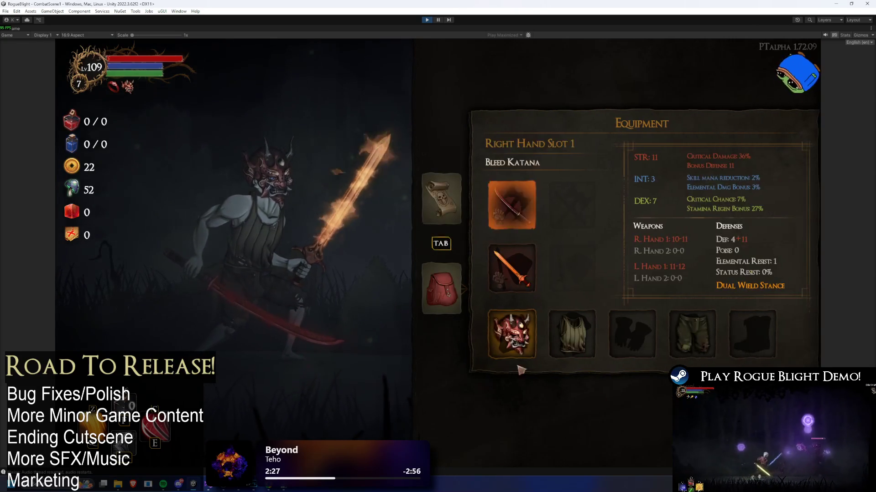
# Step: Reopen the head slot inventory and scroll down to Zoker's Hat (DEF +6, Elemental Resistance +6)
pyautogui.click(505, 362)
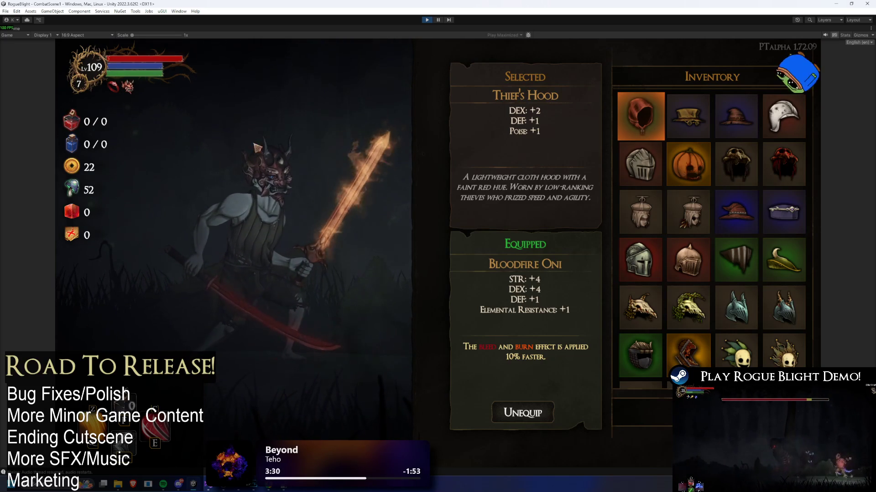
pyautogui.scroll(-5, 688, 274)
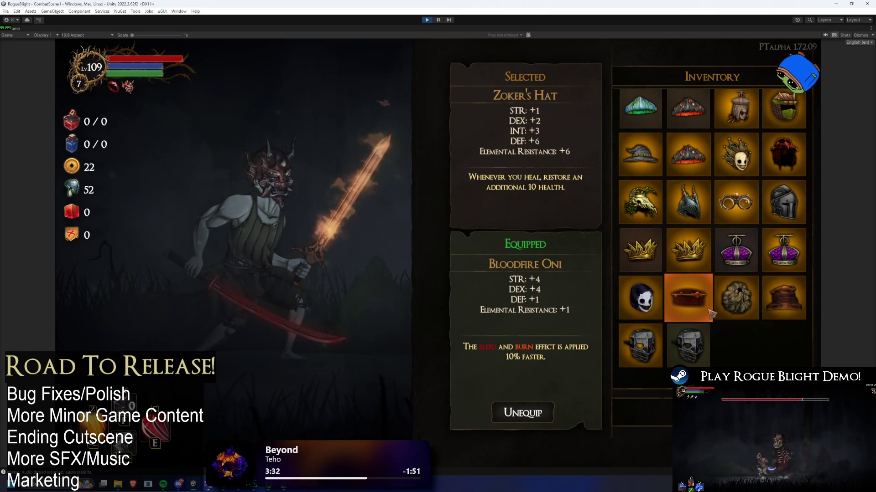